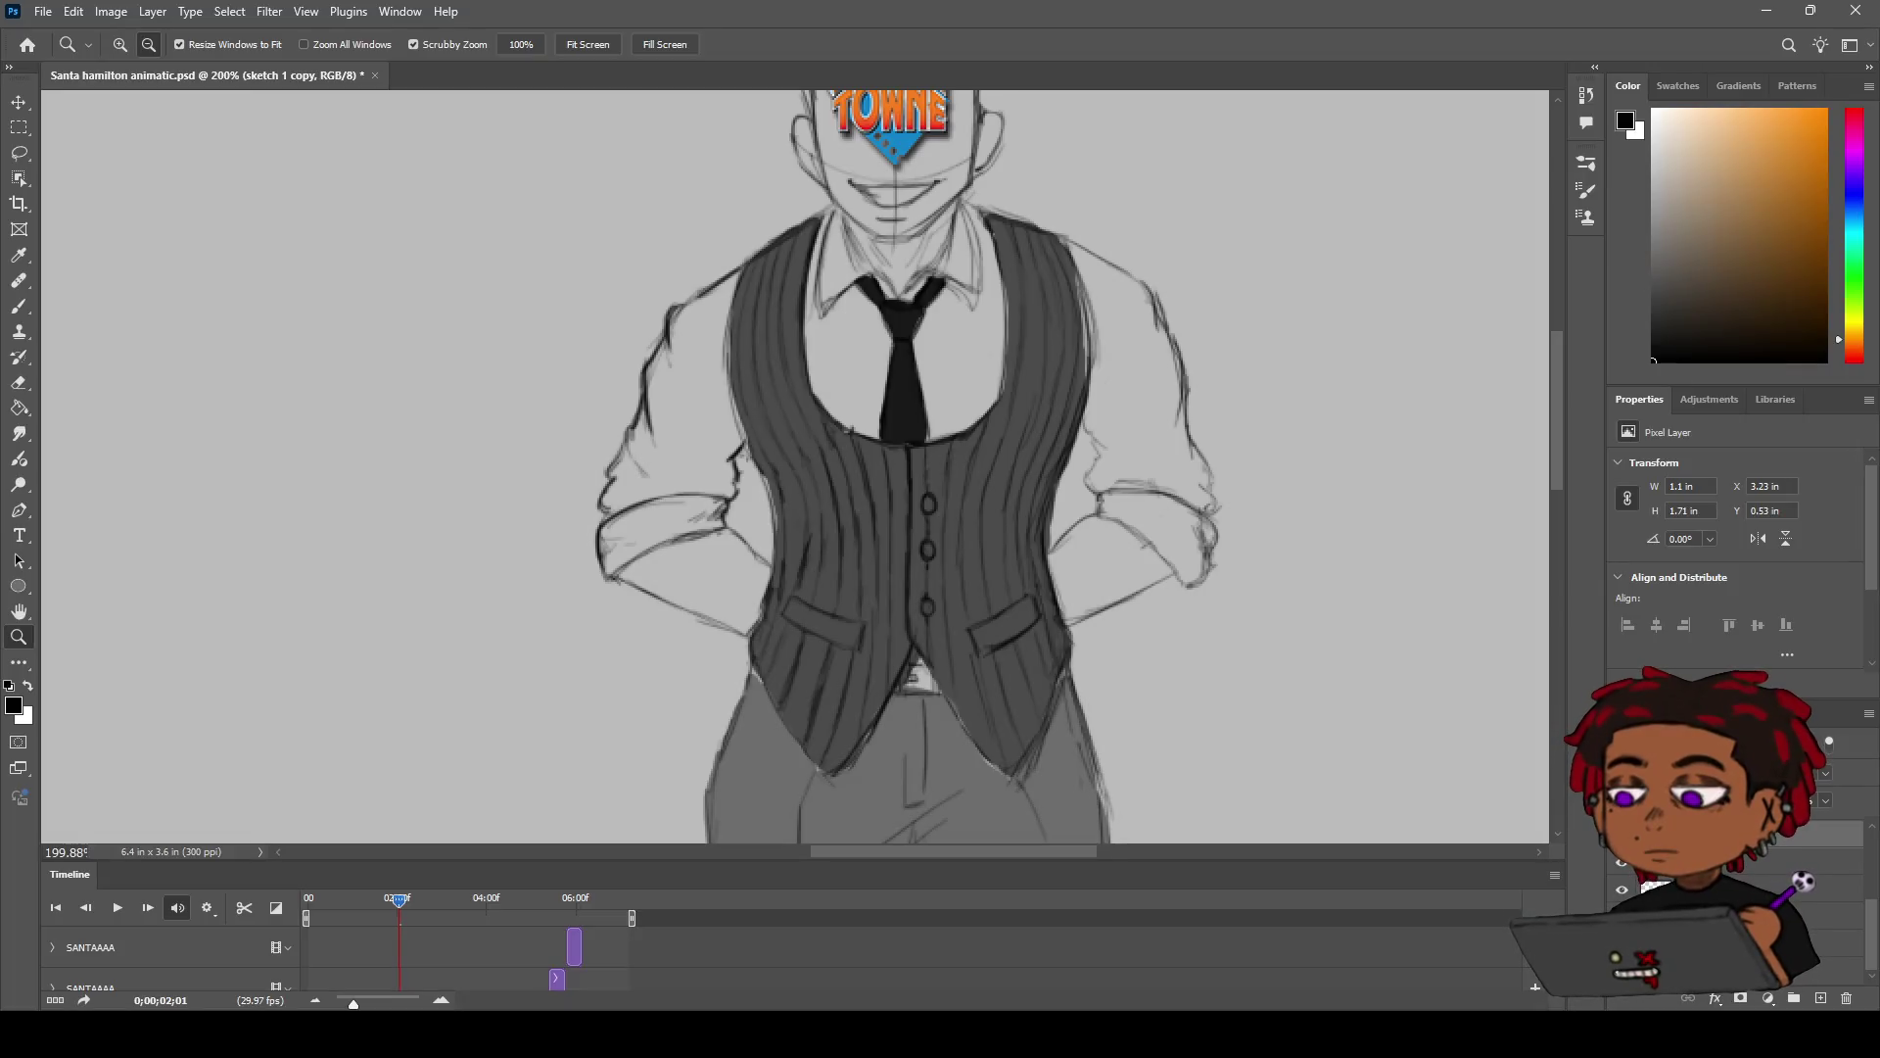
# Step: Sample the vest's dark grey, reset to black, and darken the sleeve edge right of the vest
pyautogui.moveTo(777, 369)
pyautogui.mouseDown()
pyautogui.moveTo(608, 390)
pyautogui.moveTo(722, 453)
pyautogui.mouseUp()
pyautogui.press('i')
pyautogui.click(544, 494)
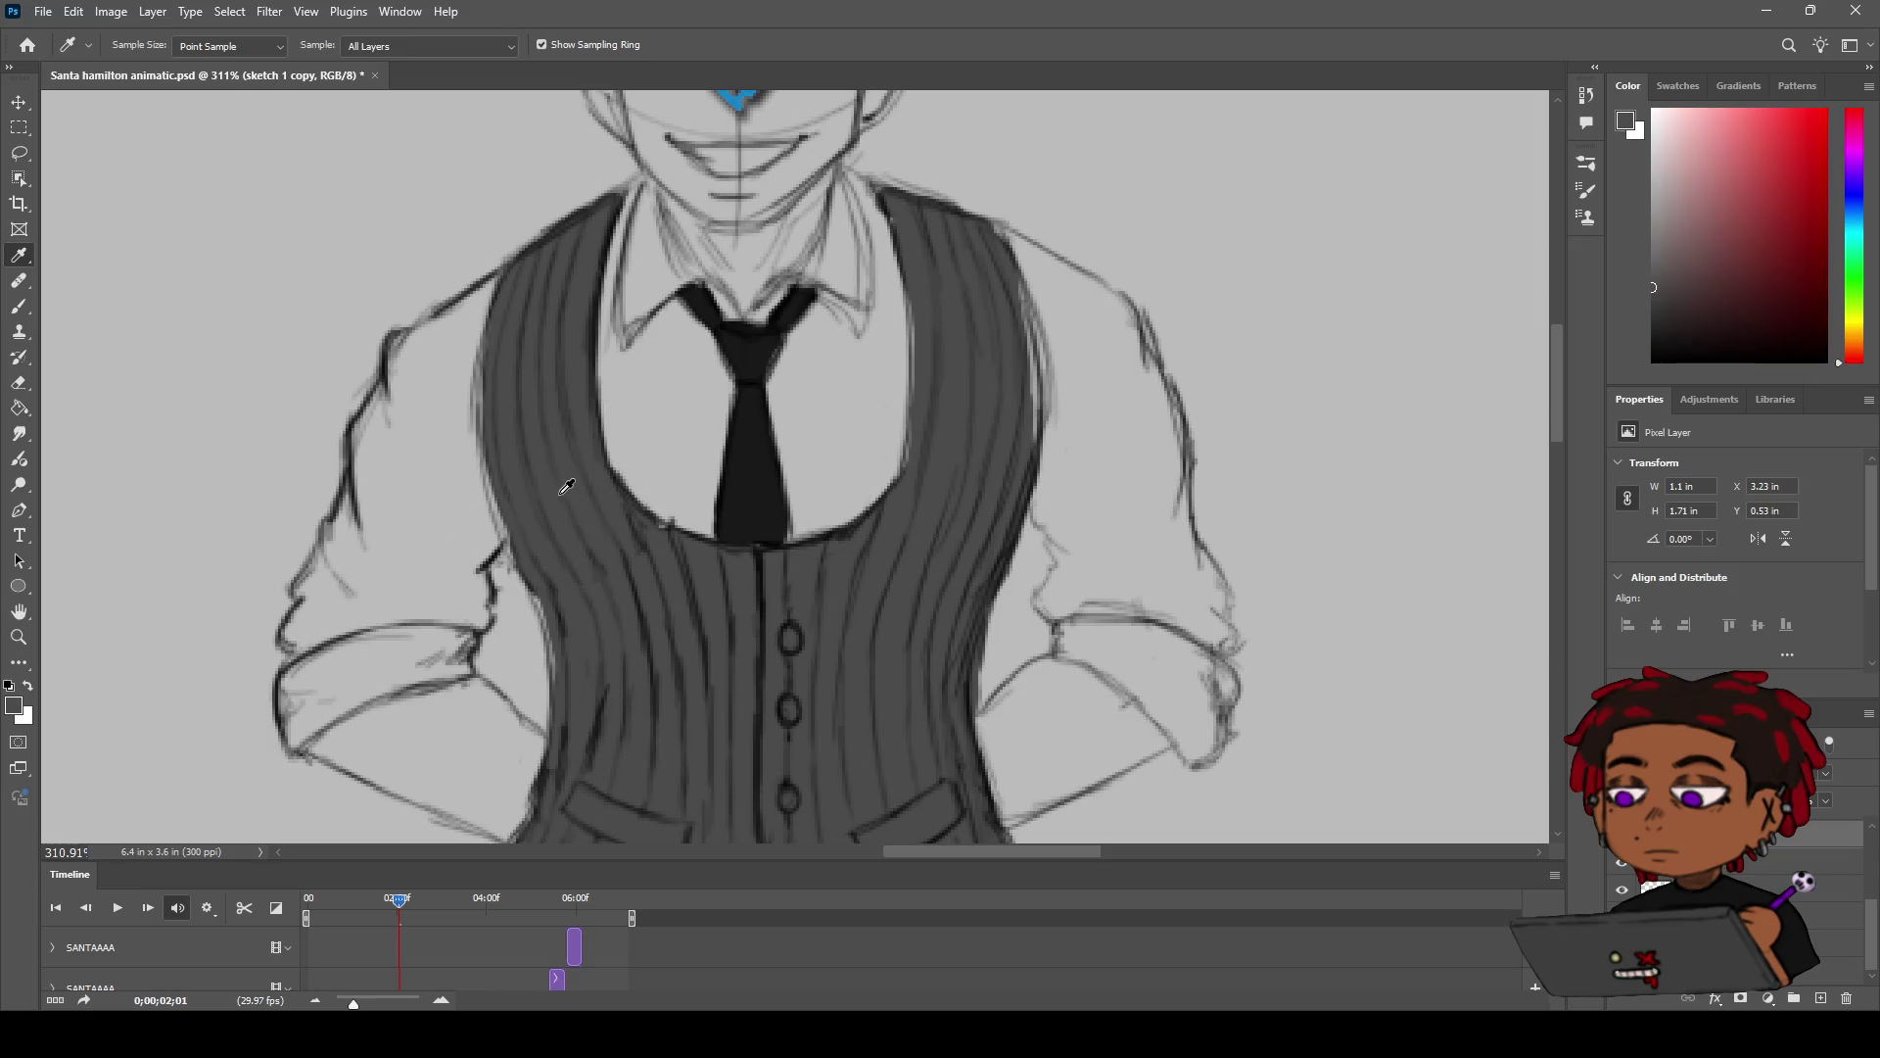
pyautogui.press('b')
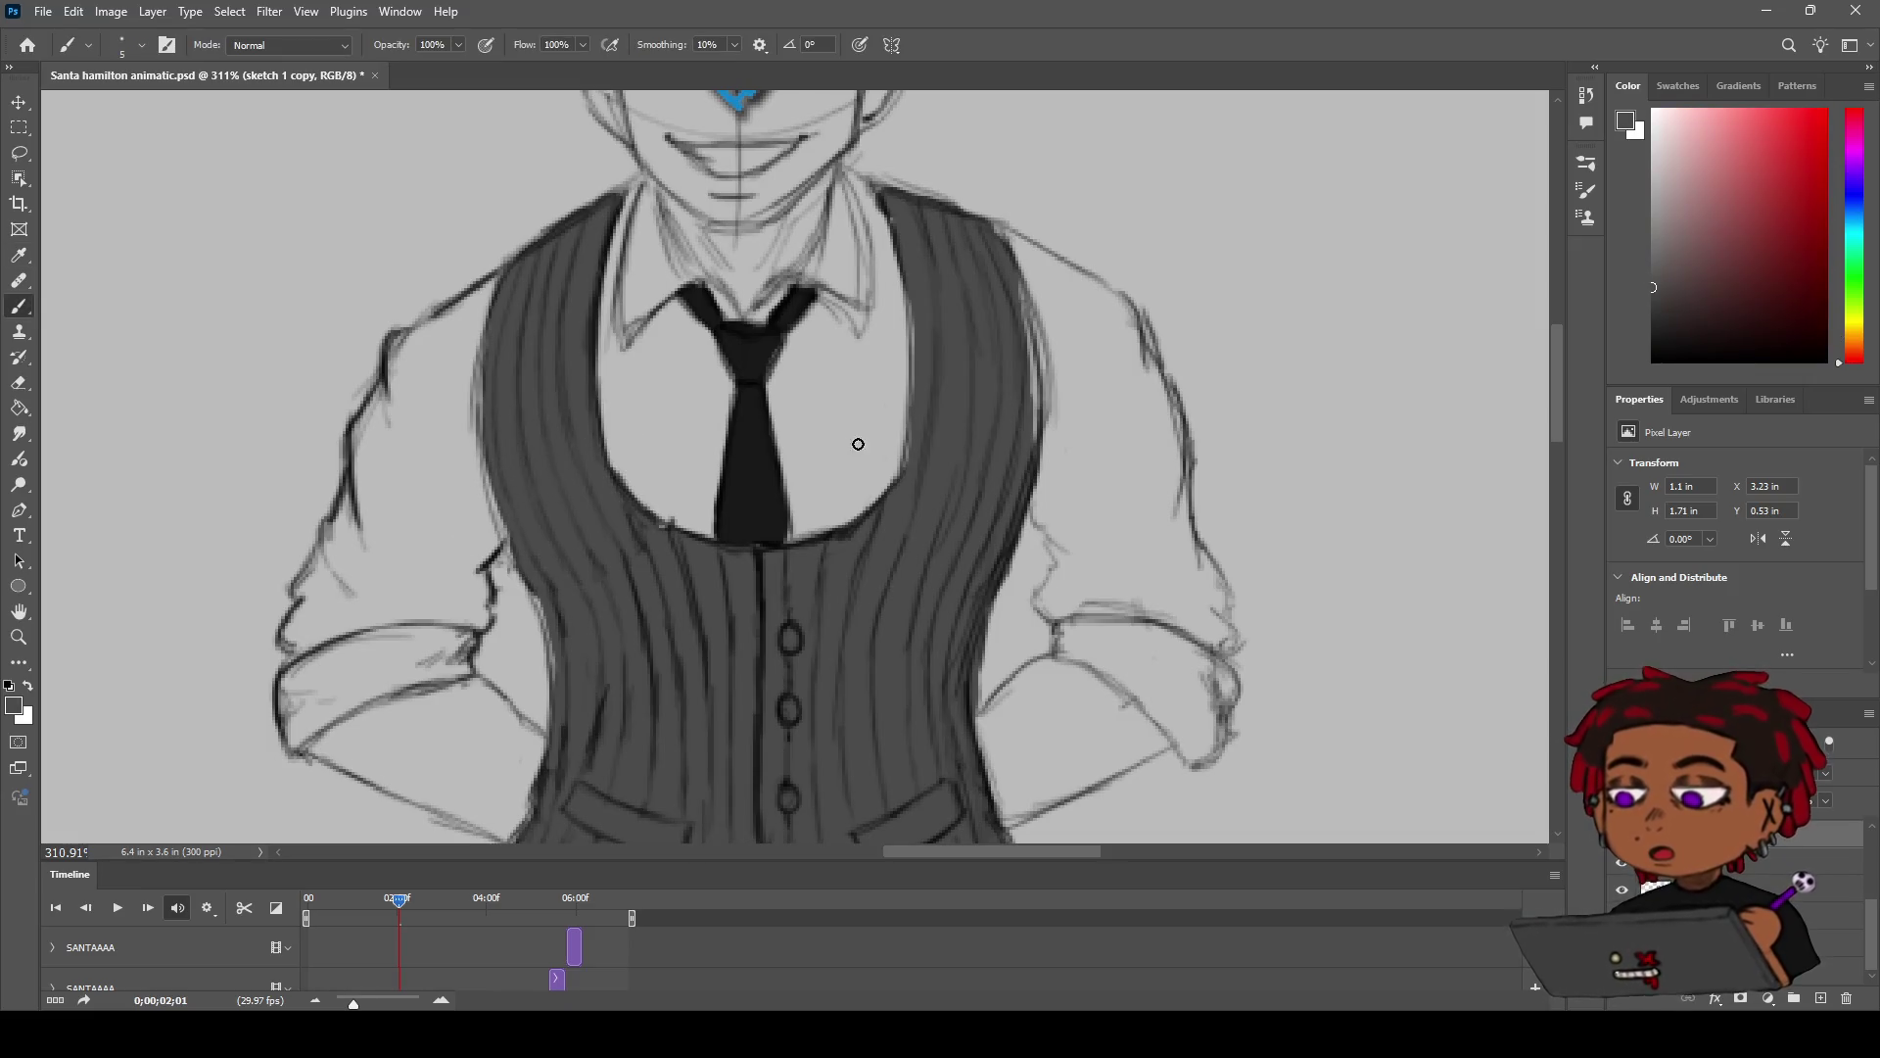
pyautogui.press('d')
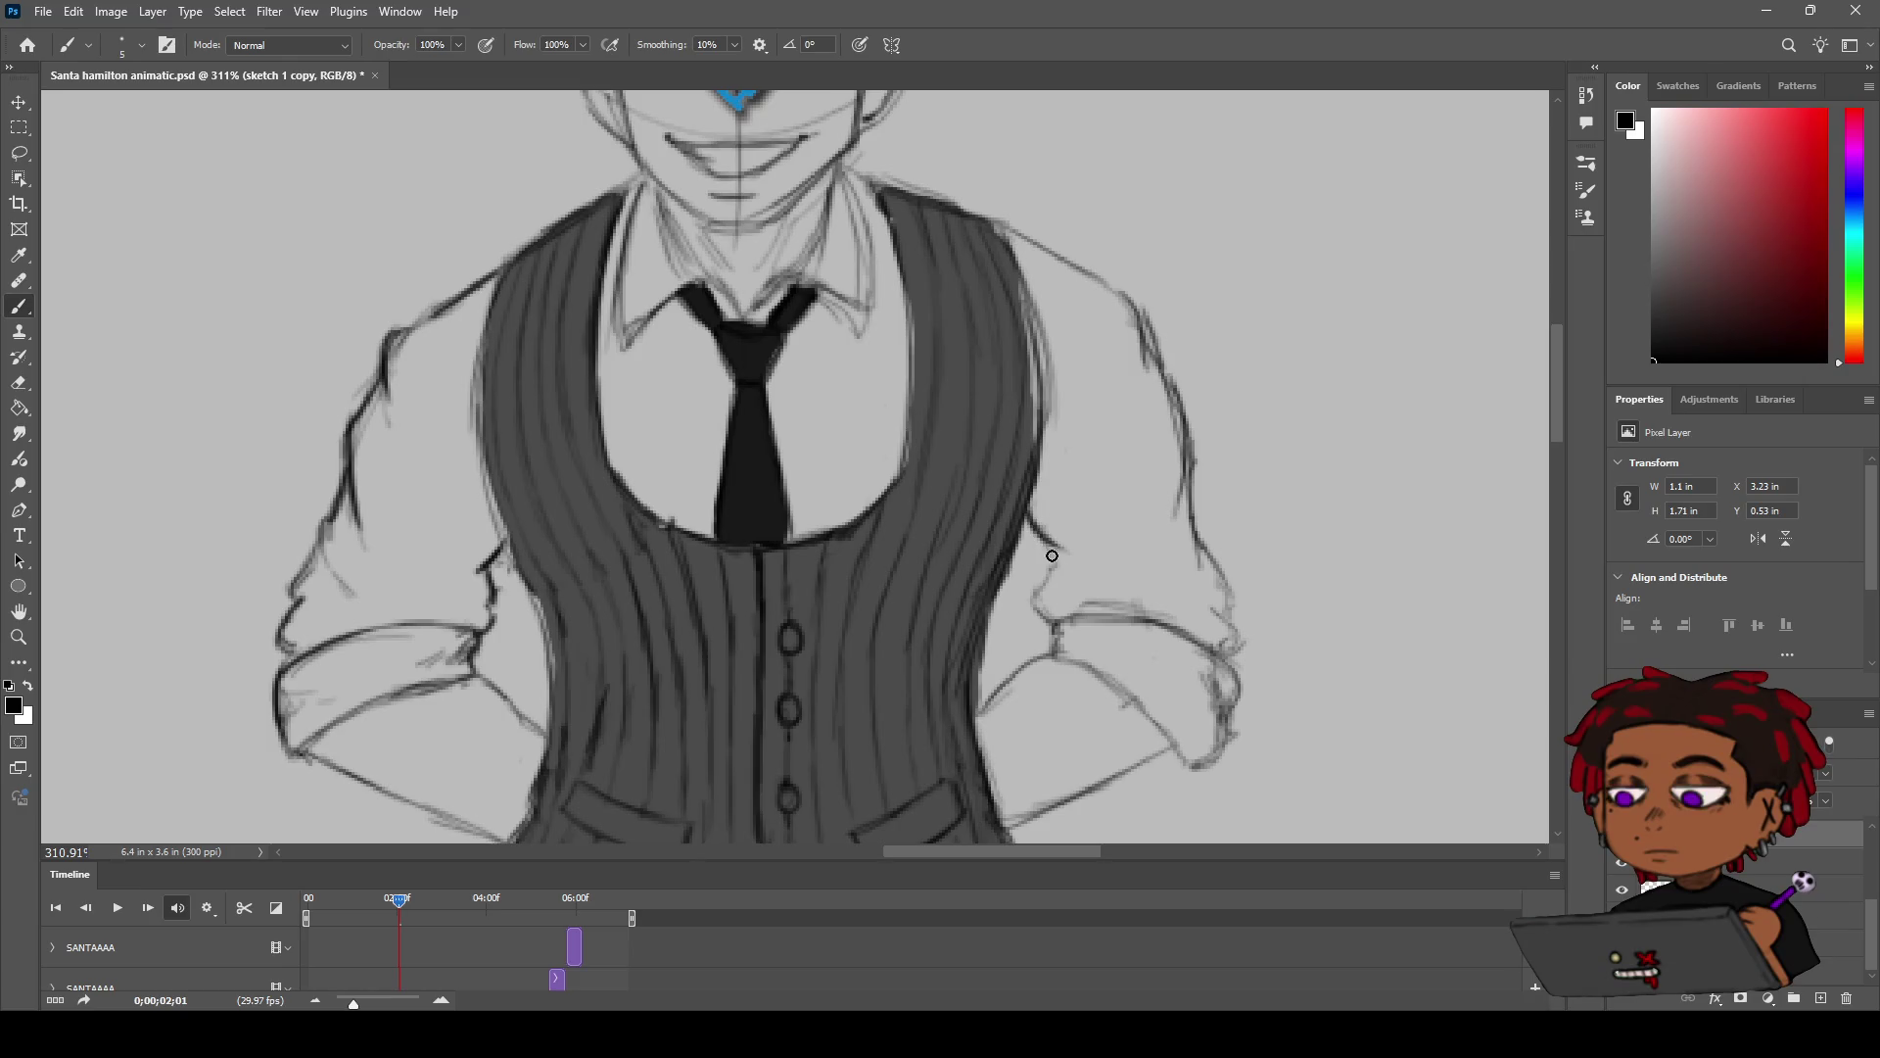
pyautogui.moveTo(1046, 550); pyautogui.dragTo(1033, 599)
pyautogui.press('z')
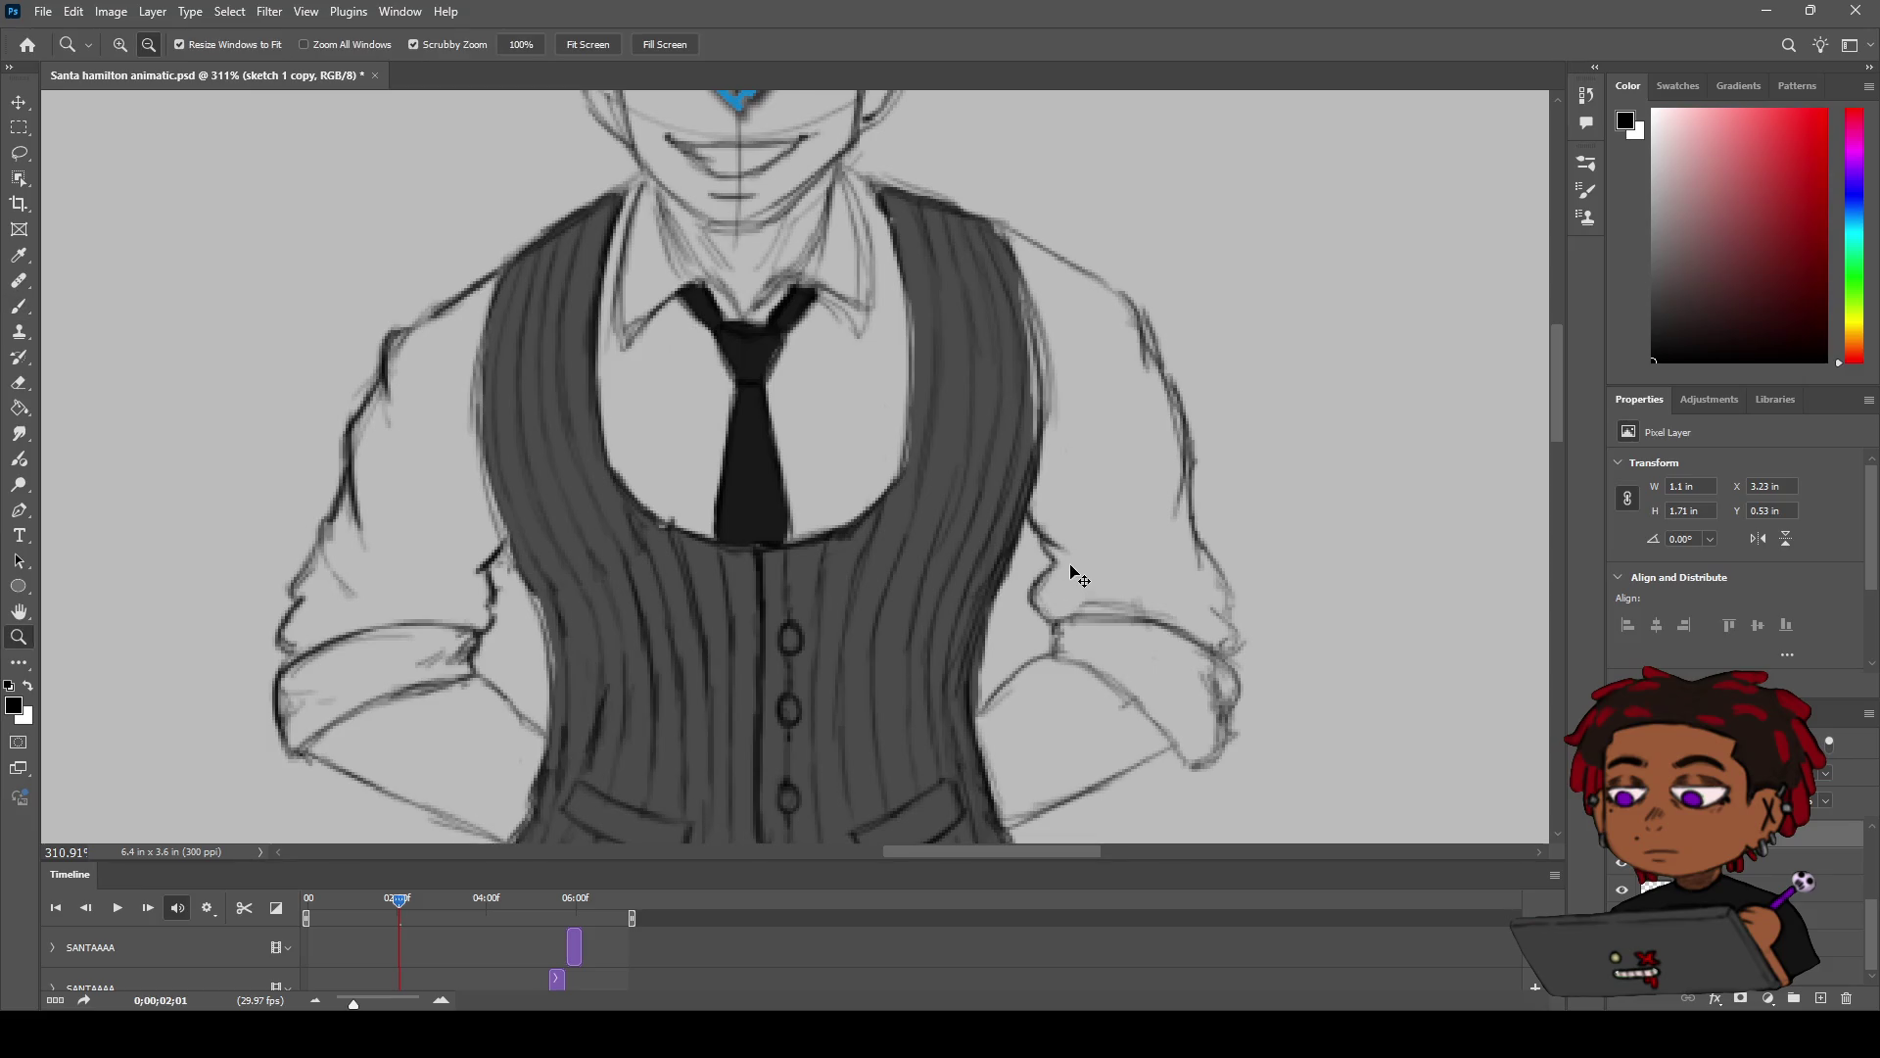
pyautogui.press('b')
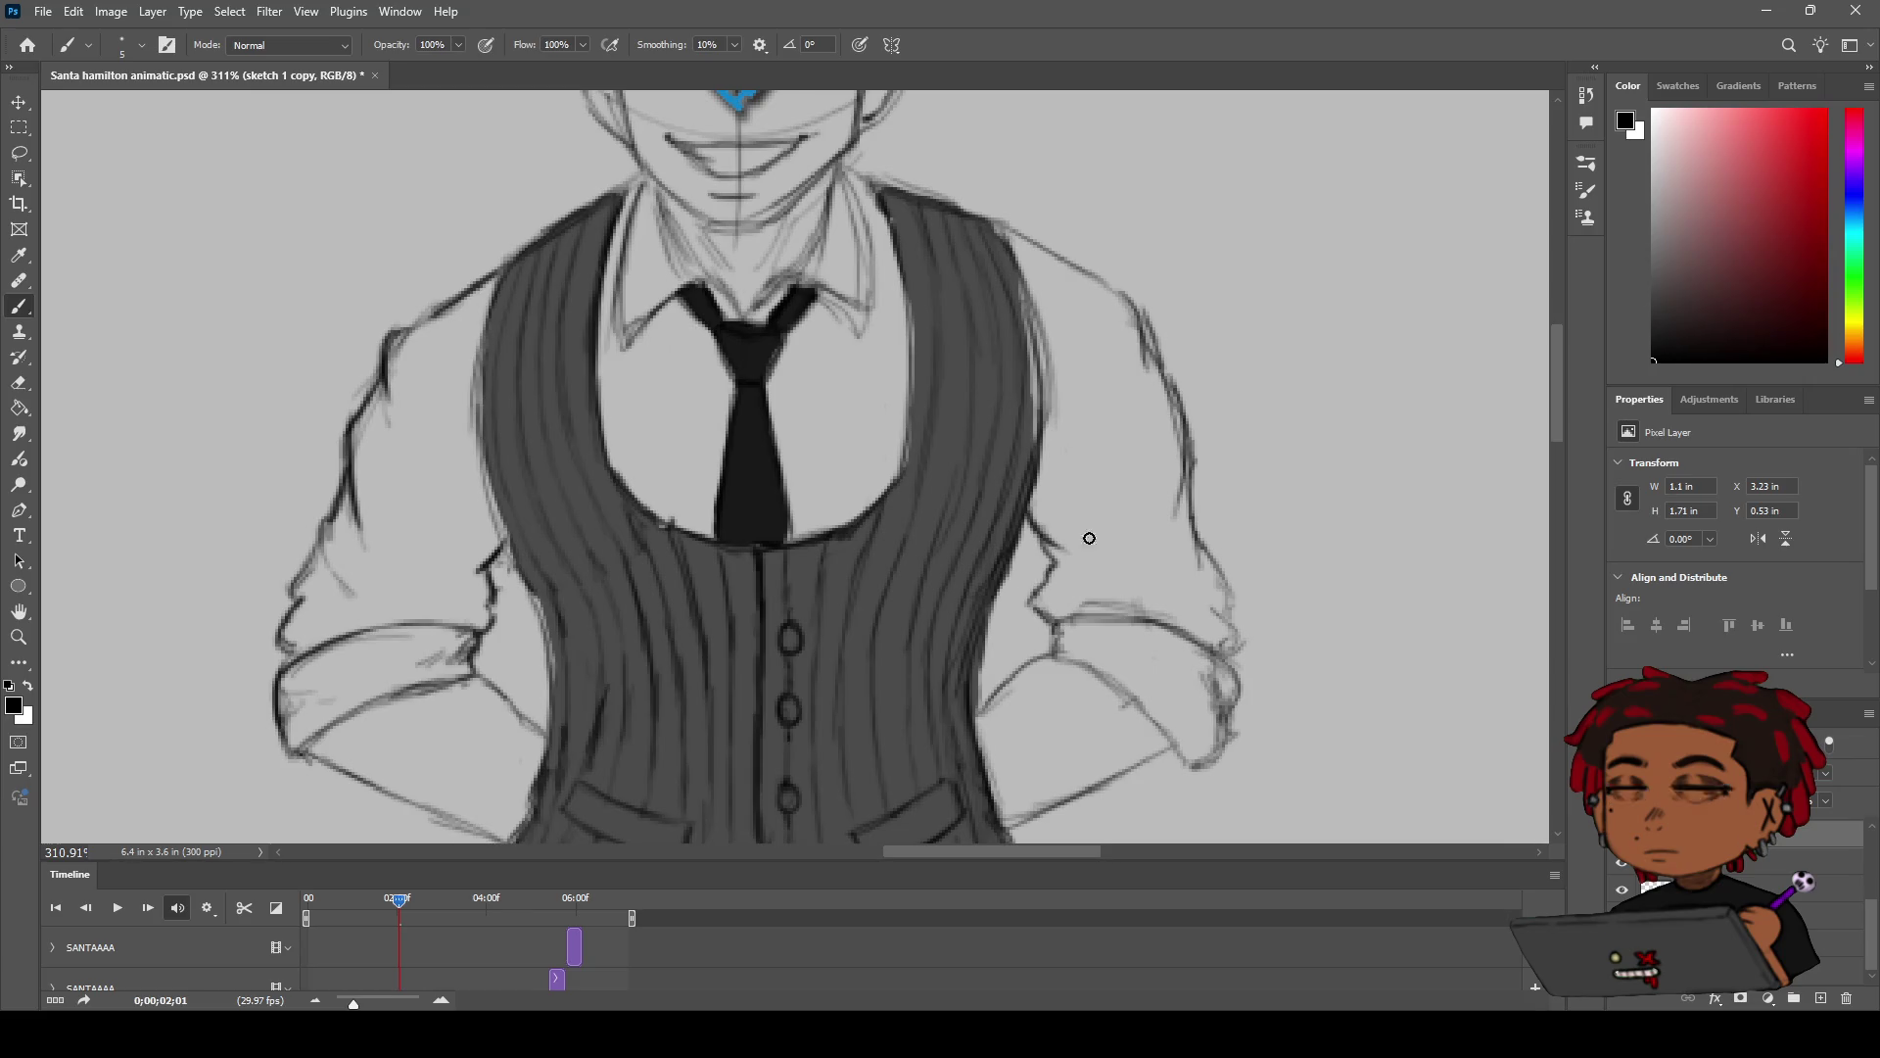
pyautogui.press('z')
pyautogui.press('b')
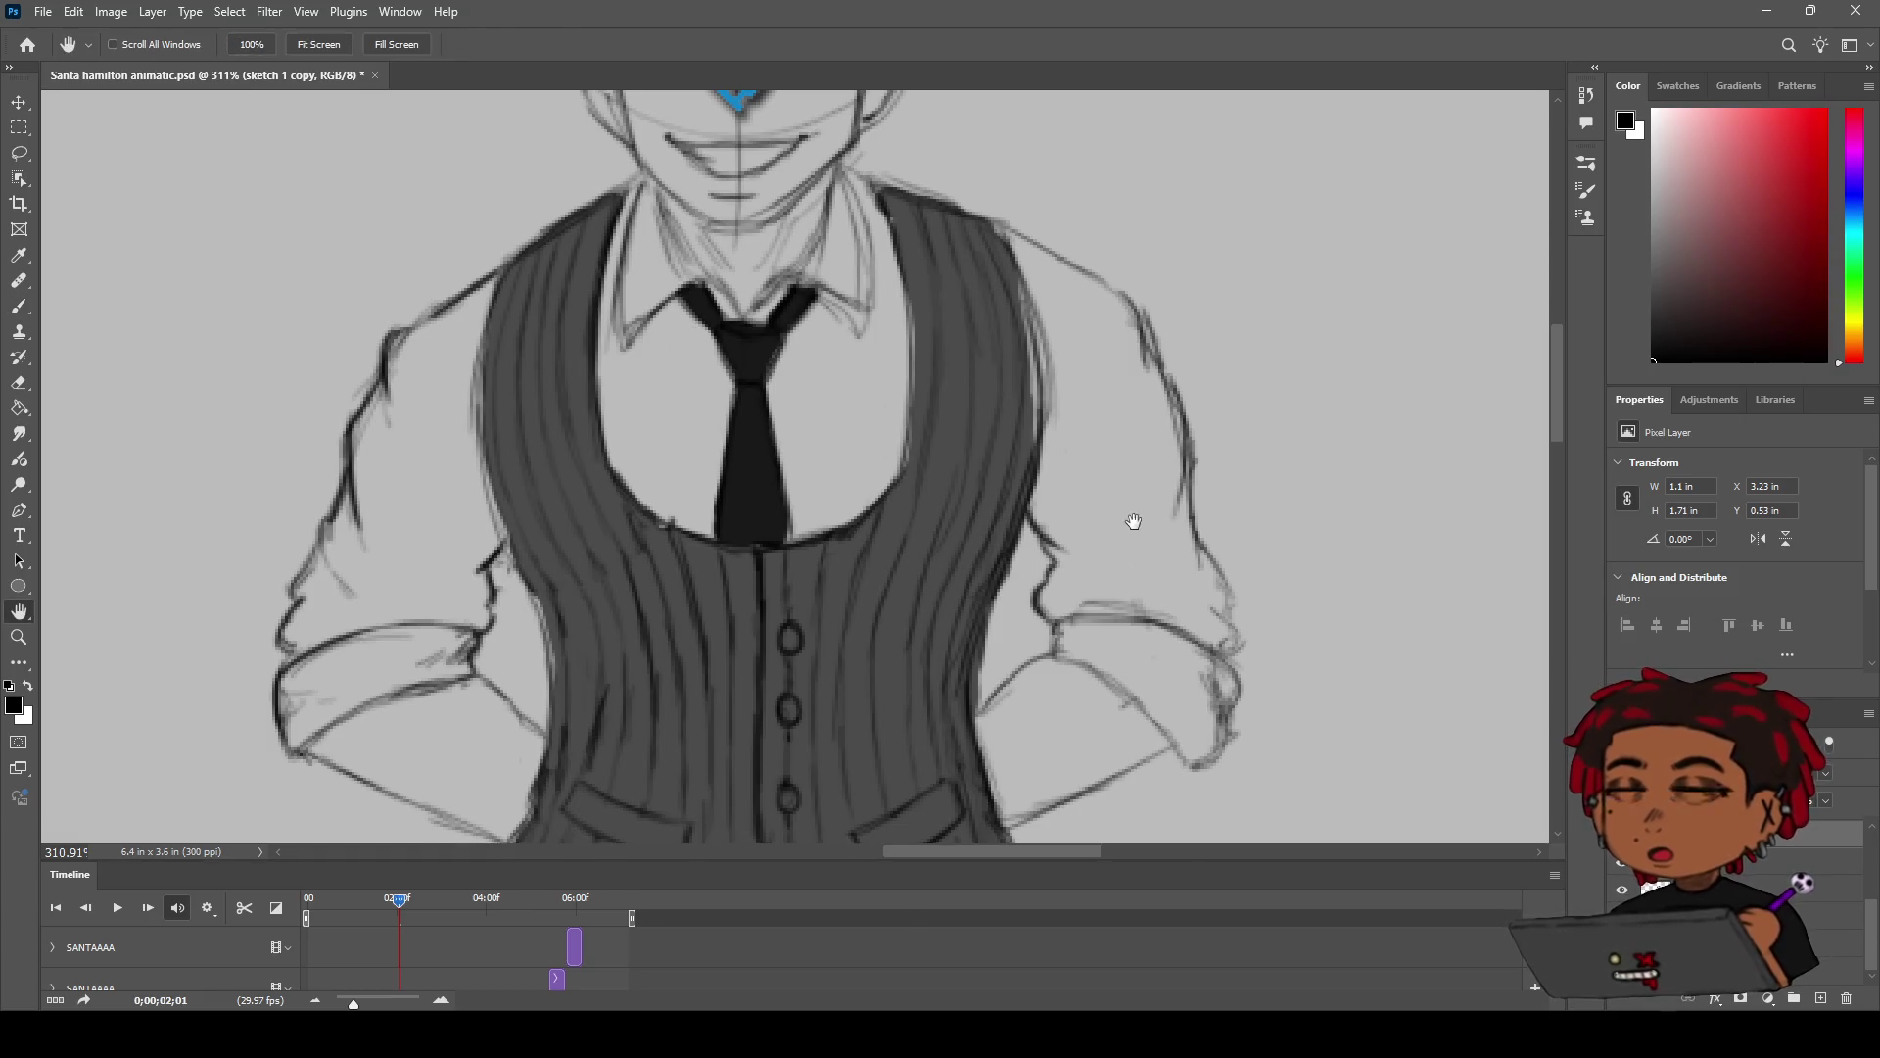
pyautogui.moveTo(1124, 520); pyautogui.dragTo(899, 491)
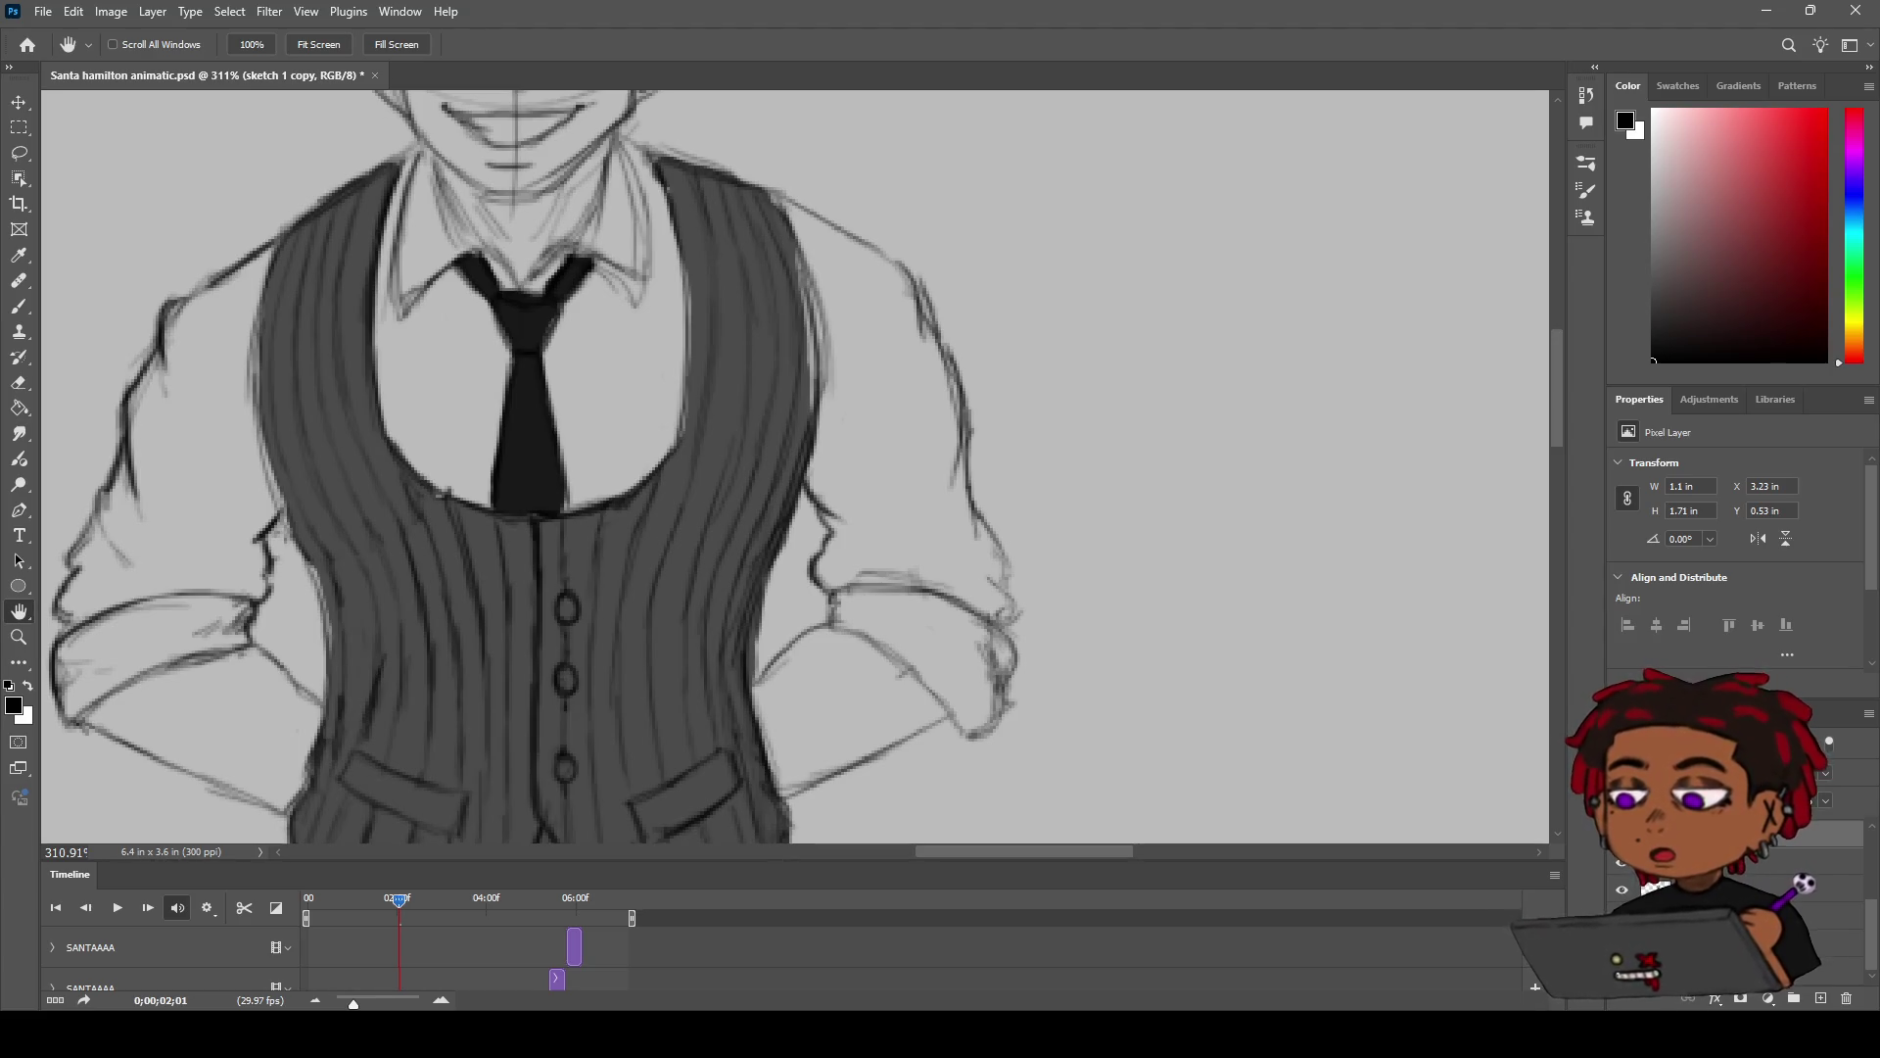
pyautogui.scroll(-2, 803, 464)
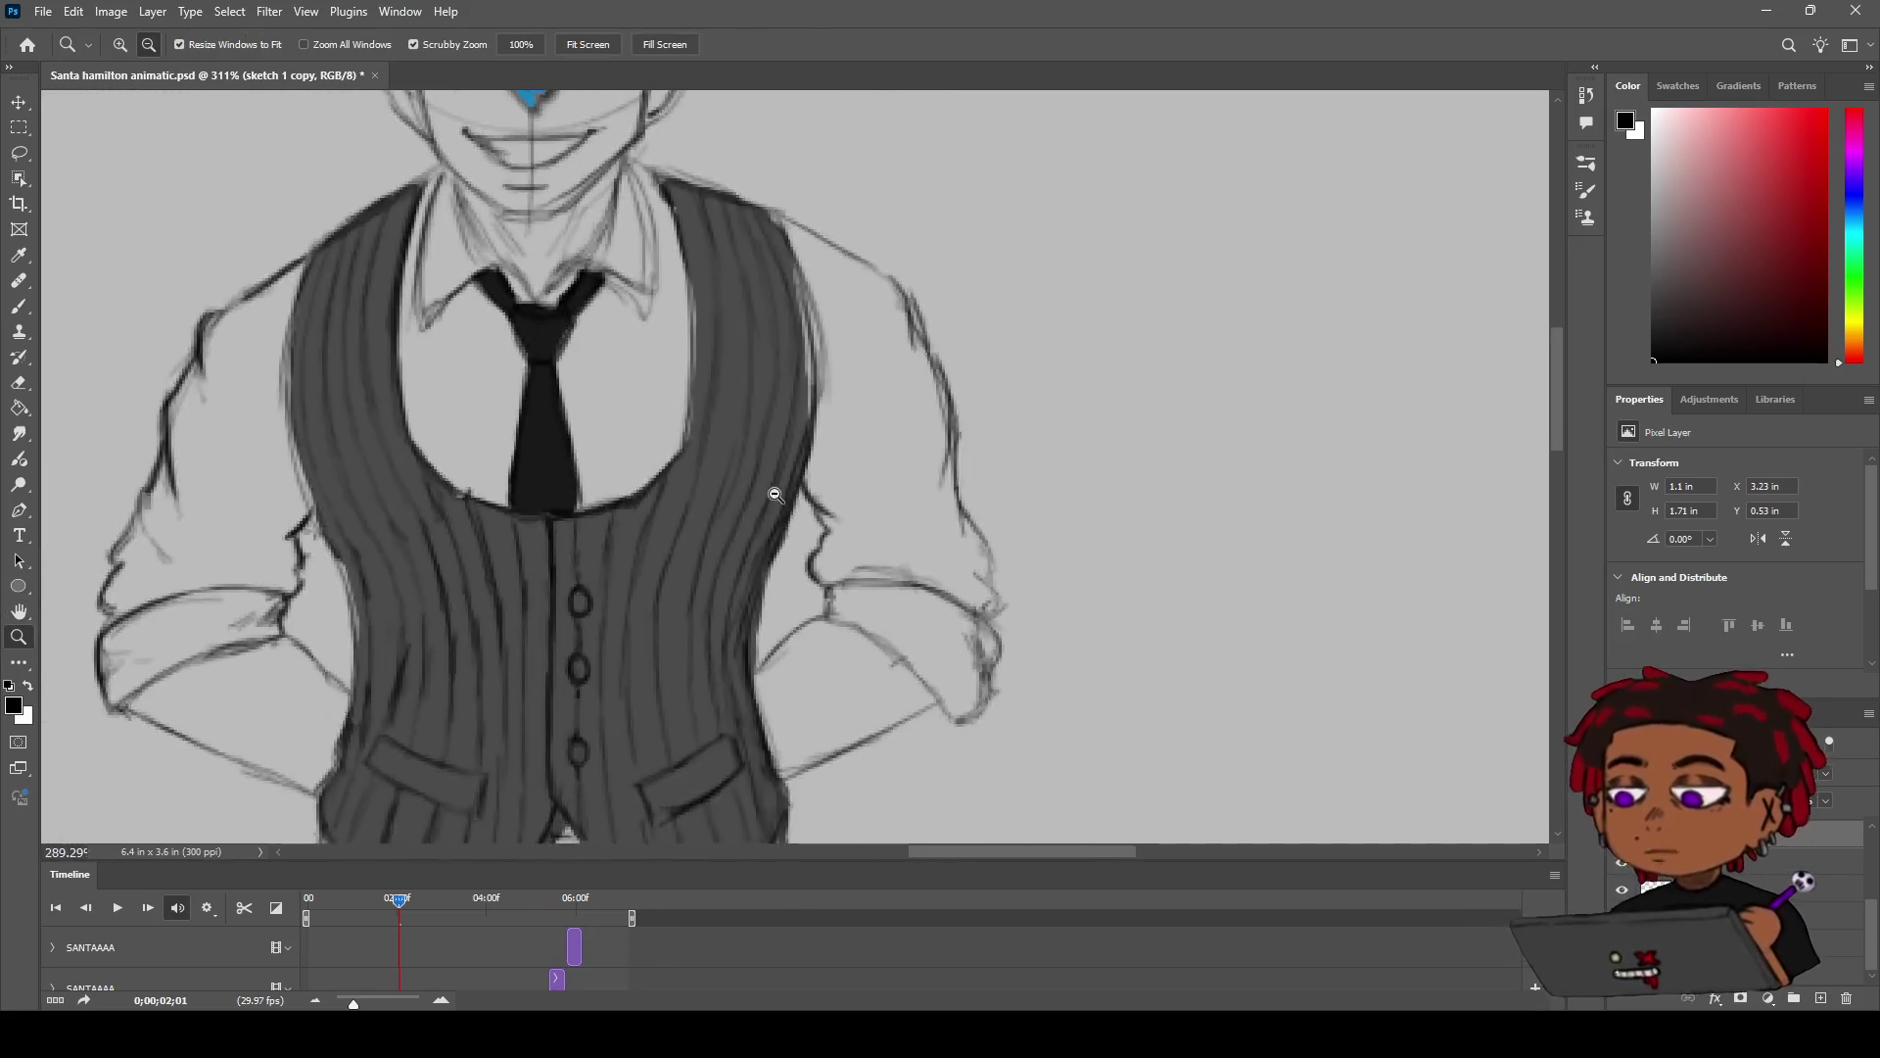
# Step: Redraw the right arm's shoulder line and darken its outer arm line
pyautogui.moveTo(804, 464); pyautogui.dragTo(736, 489)
pyautogui.press('b')
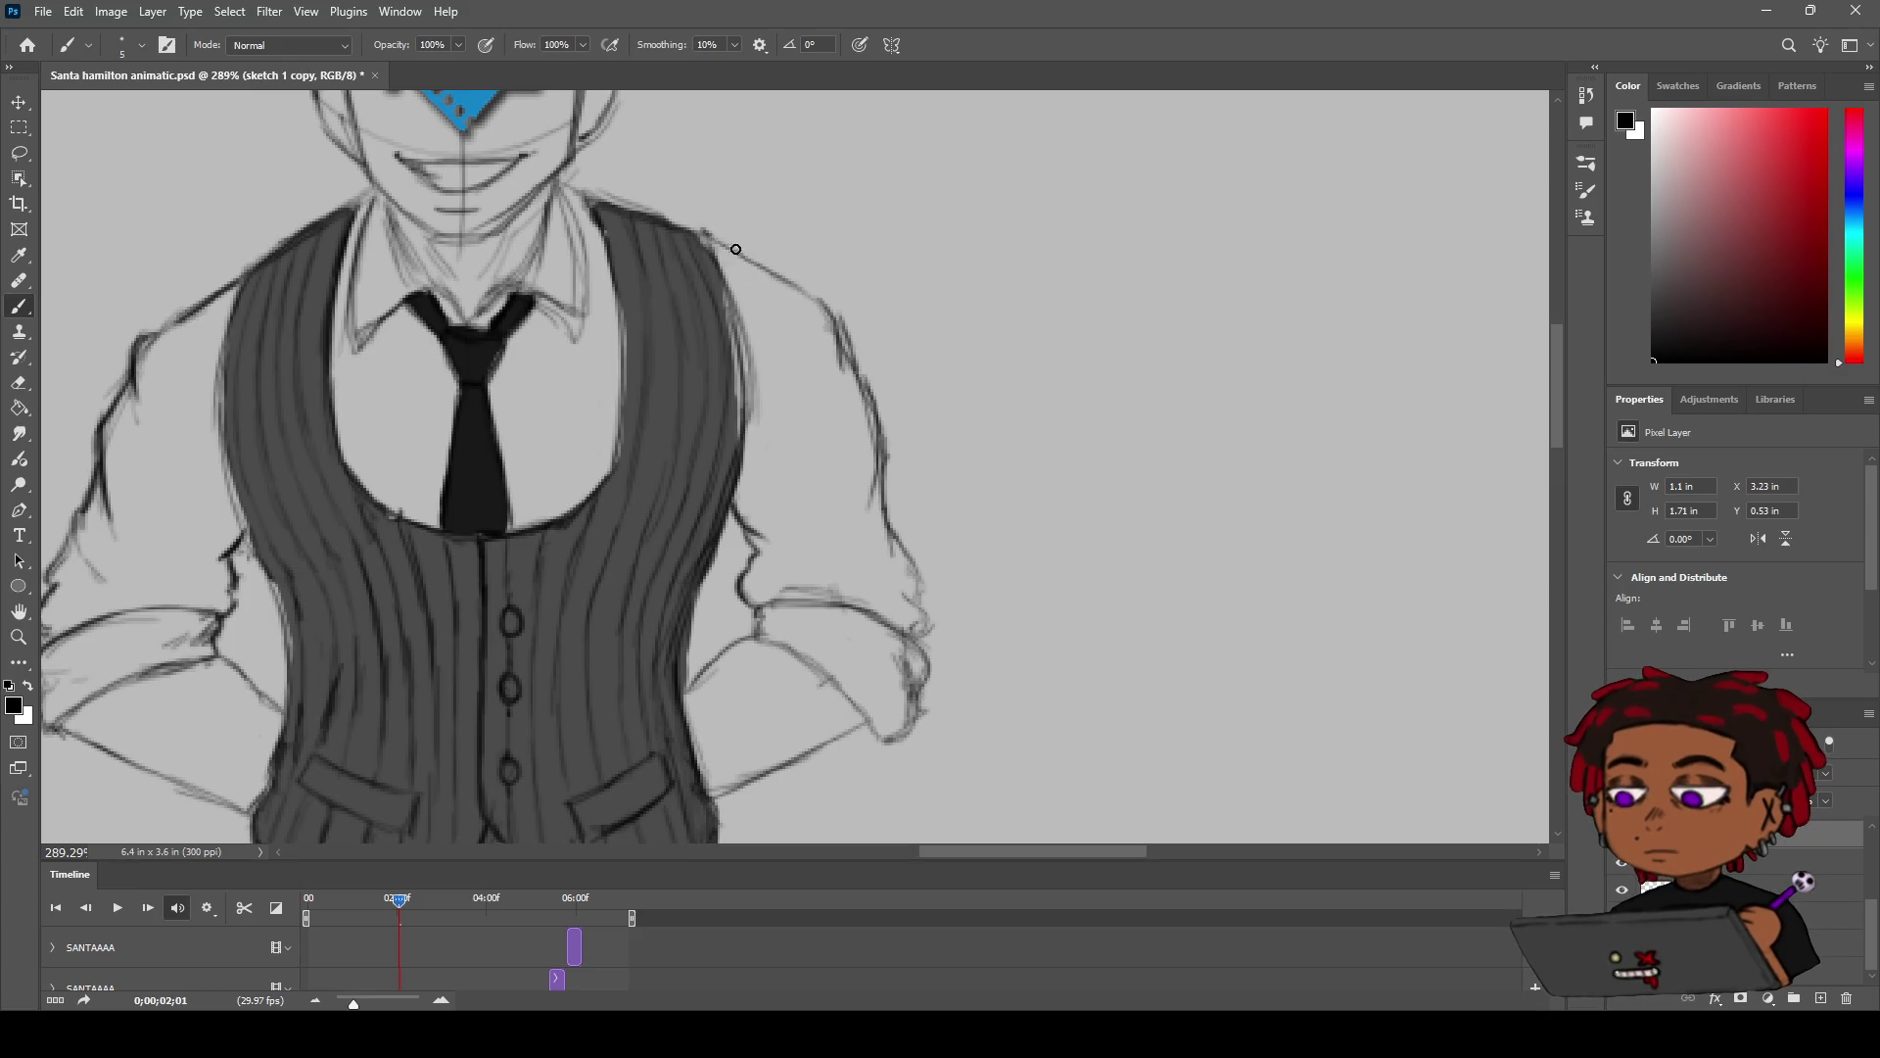
pyautogui.hotkey('ctrl', 'z')
pyautogui.moveTo(707, 235)
pyautogui.mouseDown()
pyautogui.moveTo(830, 310)
pyautogui.moveTo(877, 472)
pyautogui.mouseUp()
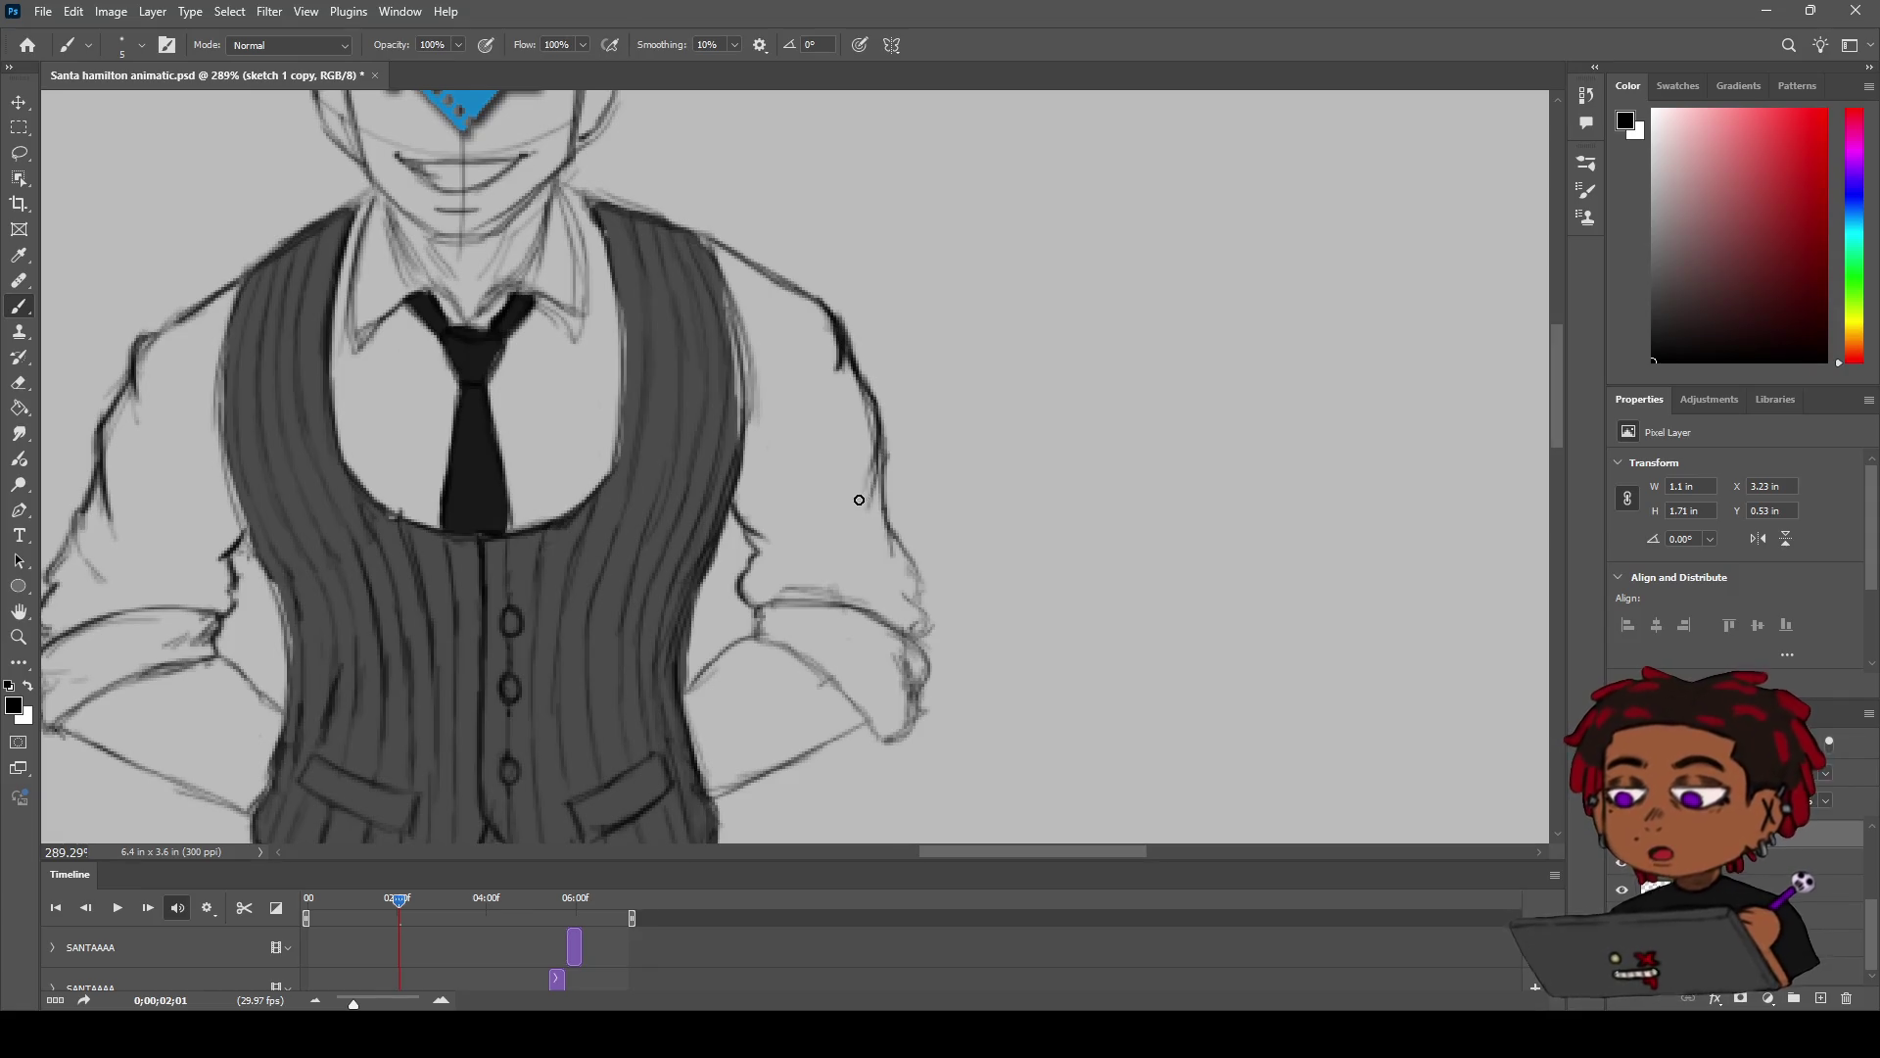
pyautogui.moveTo(882, 449); pyautogui.dragTo(930, 597)
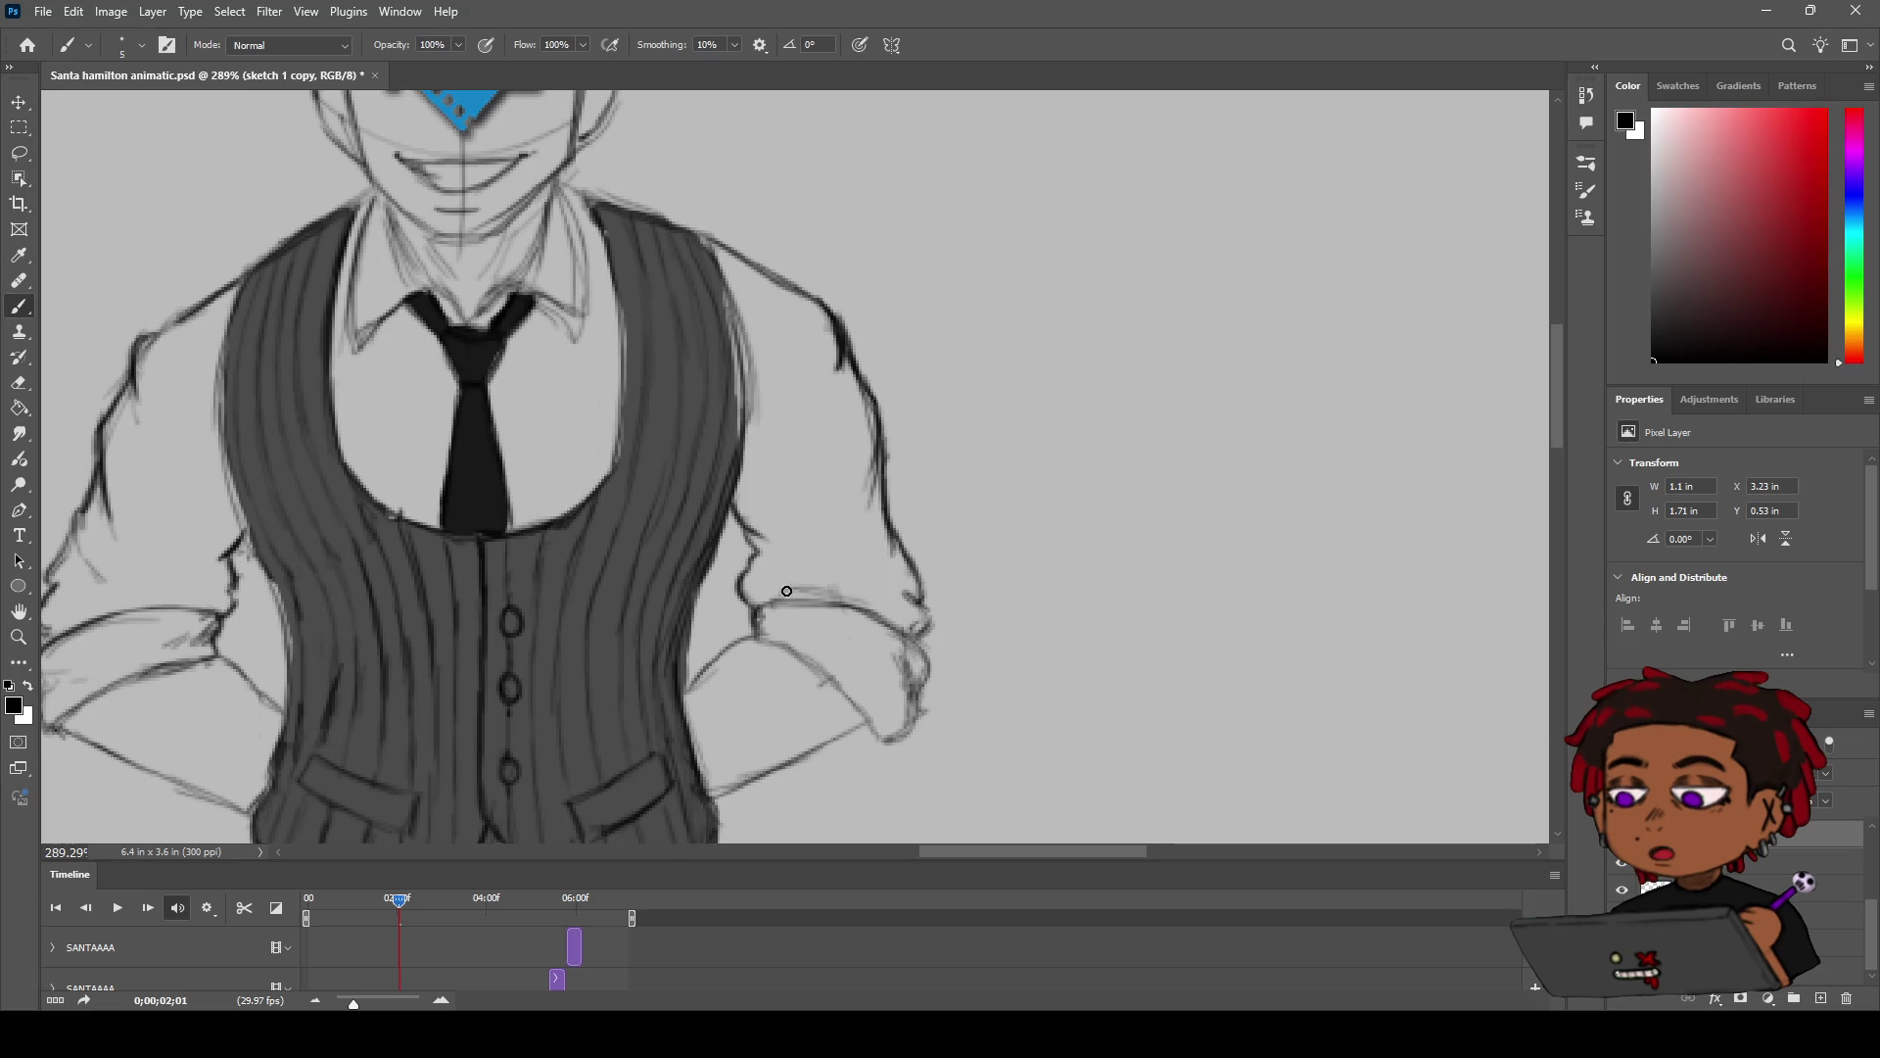
# Step: Retrace the rolled sleeve cuff and the forearm line down to the hand
pyautogui.moveTo(801, 600)
pyautogui.mouseDown()
pyautogui.moveTo(920, 640)
pyautogui.moveTo(926, 703)
pyautogui.moveTo(889, 742)
pyautogui.mouseUp()
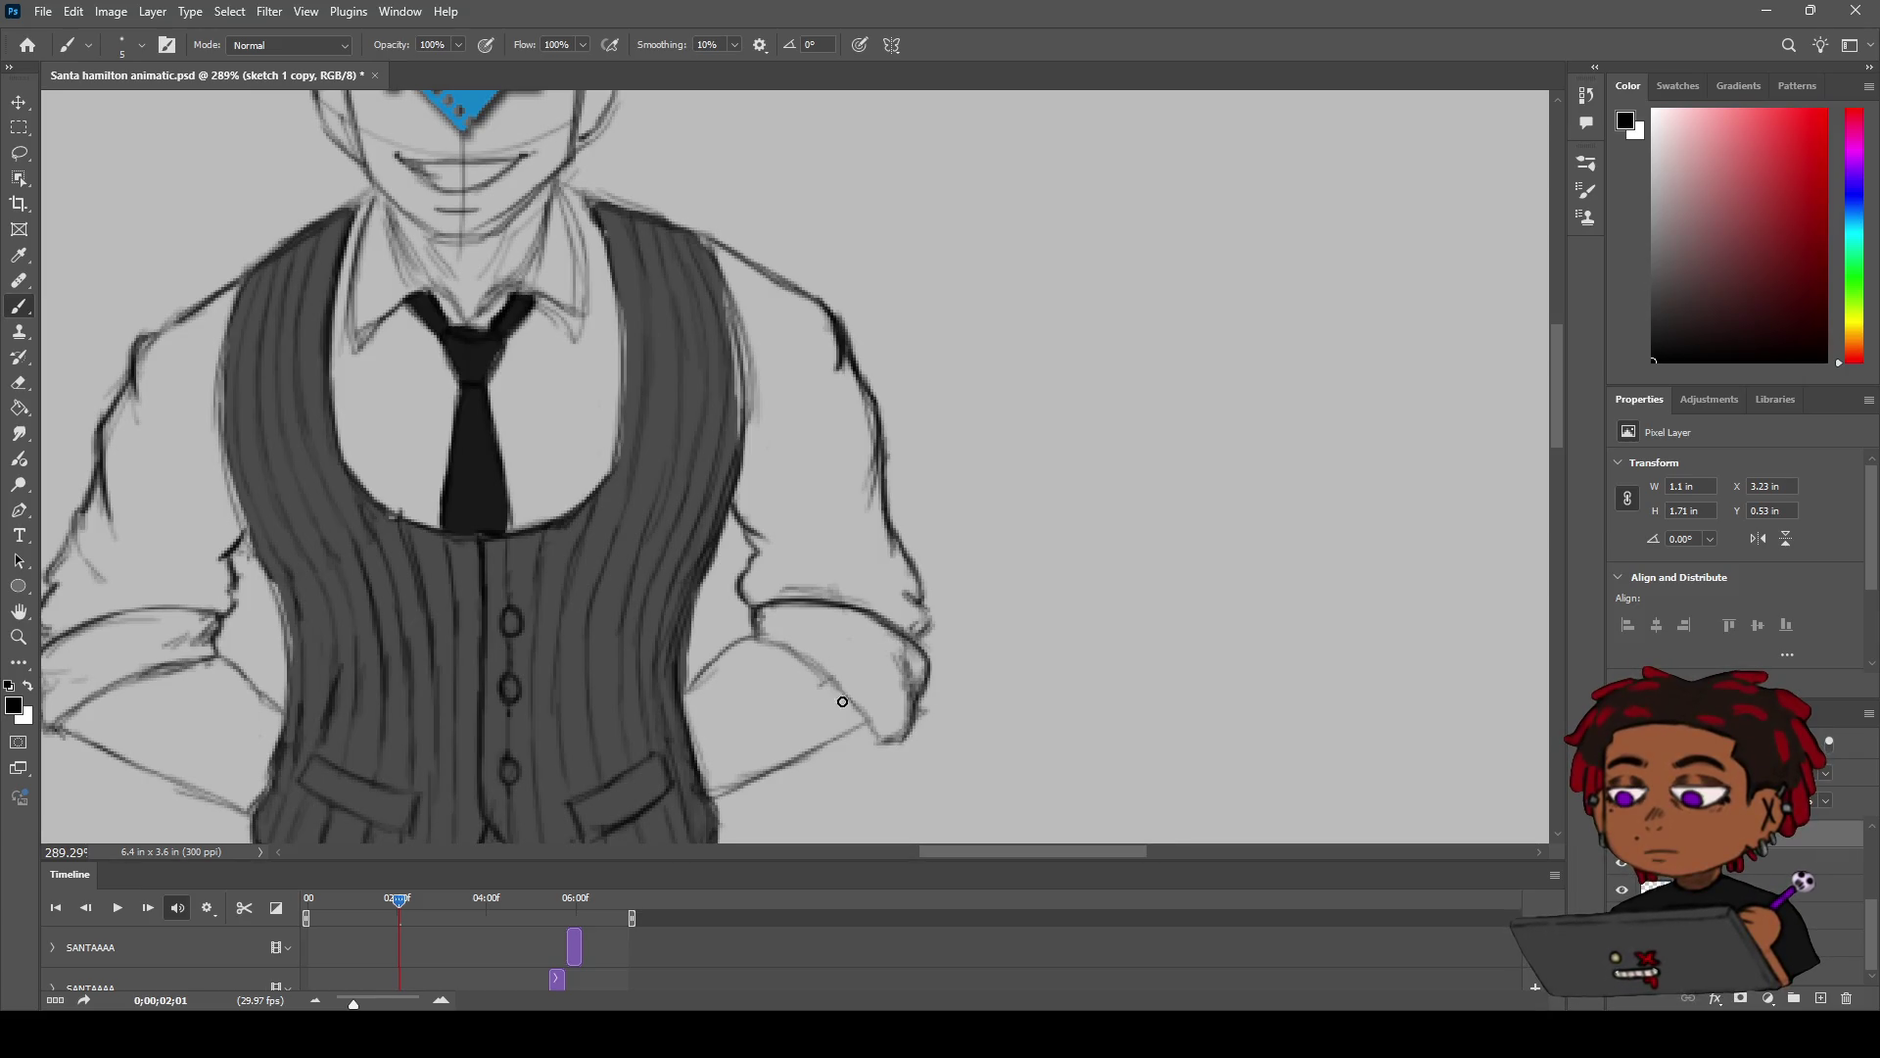
pyautogui.moveTo(752, 640); pyautogui.dragTo(823, 699)
pyautogui.moveTo(760, 634); pyautogui.dragTo(882, 740)
pyautogui.press('e')
pyautogui.scroll(-3, 886, 734)
pyautogui.scroll(3, 920, 710)
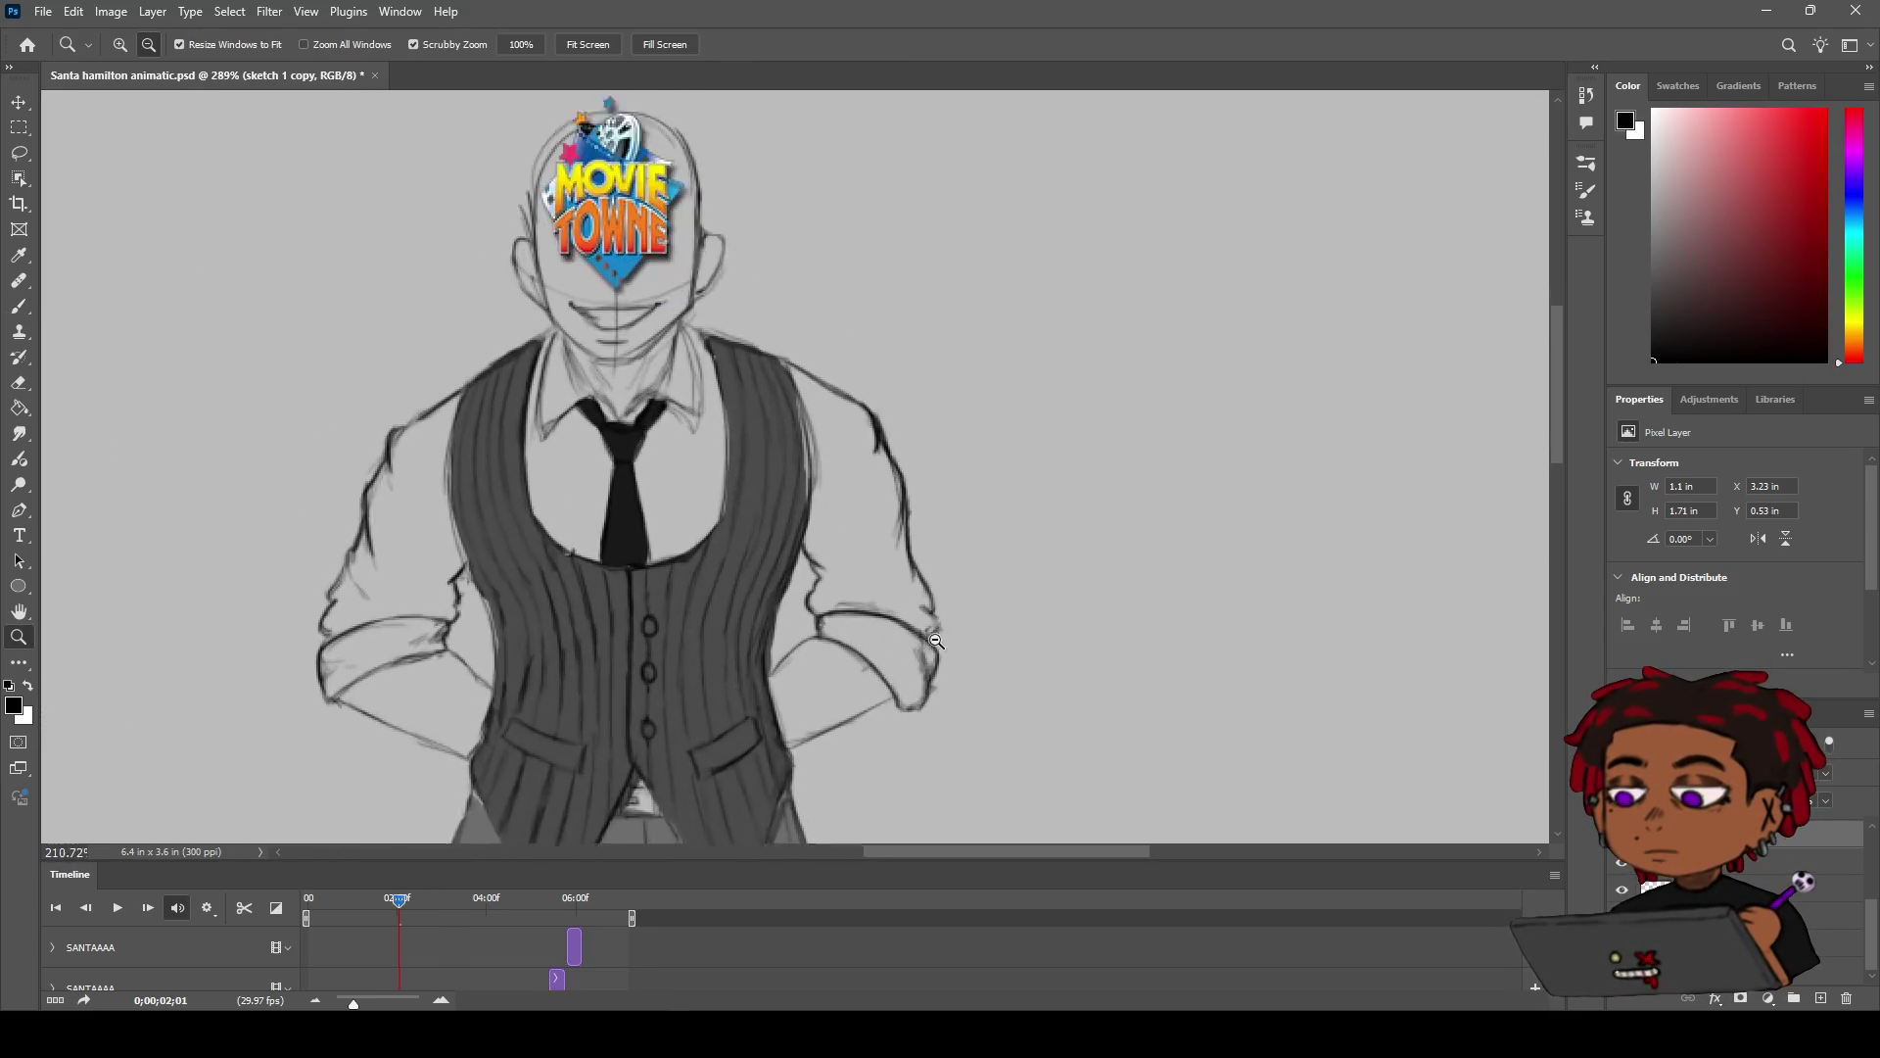
# Step: Erase and redraw the bottom of the hand outline so it closes neatly
pyautogui.moveTo(919, 721); pyautogui.dragTo(936, 699)
pyautogui.press('b')
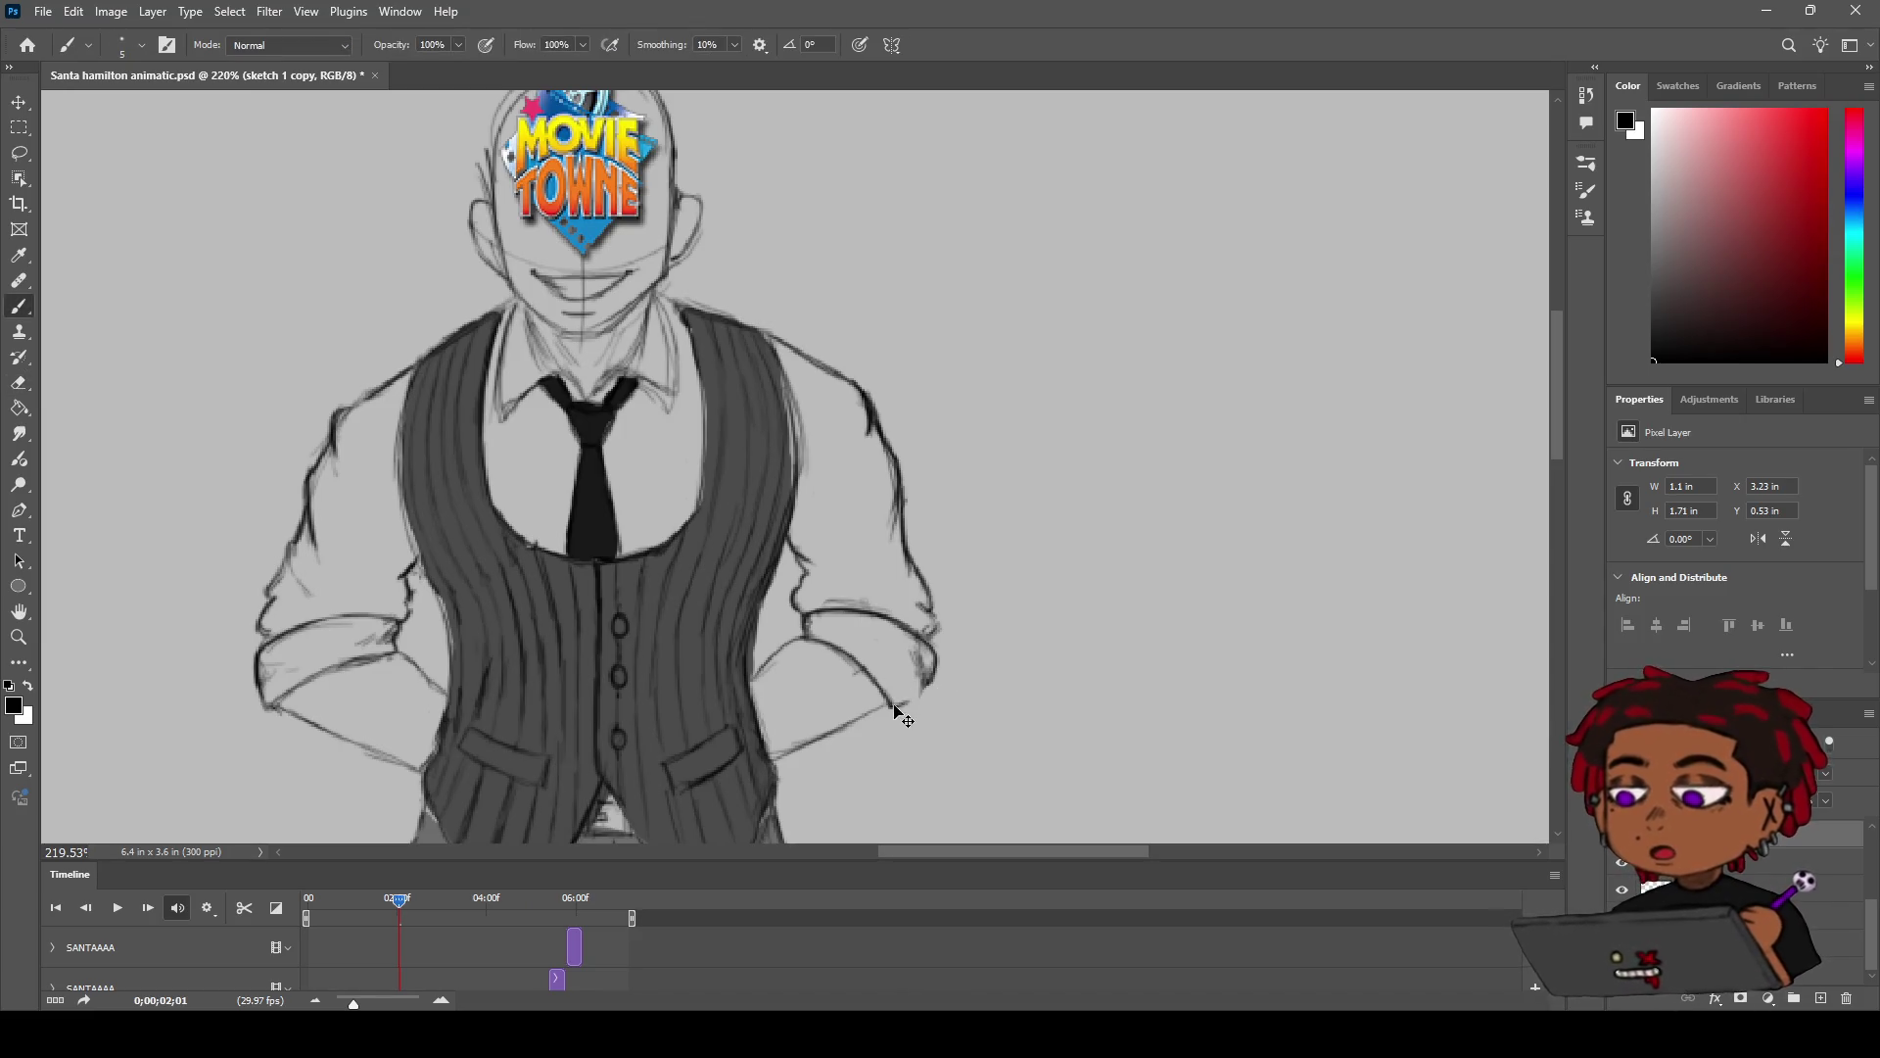
pyautogui.moveTo(890, 705); pyautogui.dragTo(915, 699)
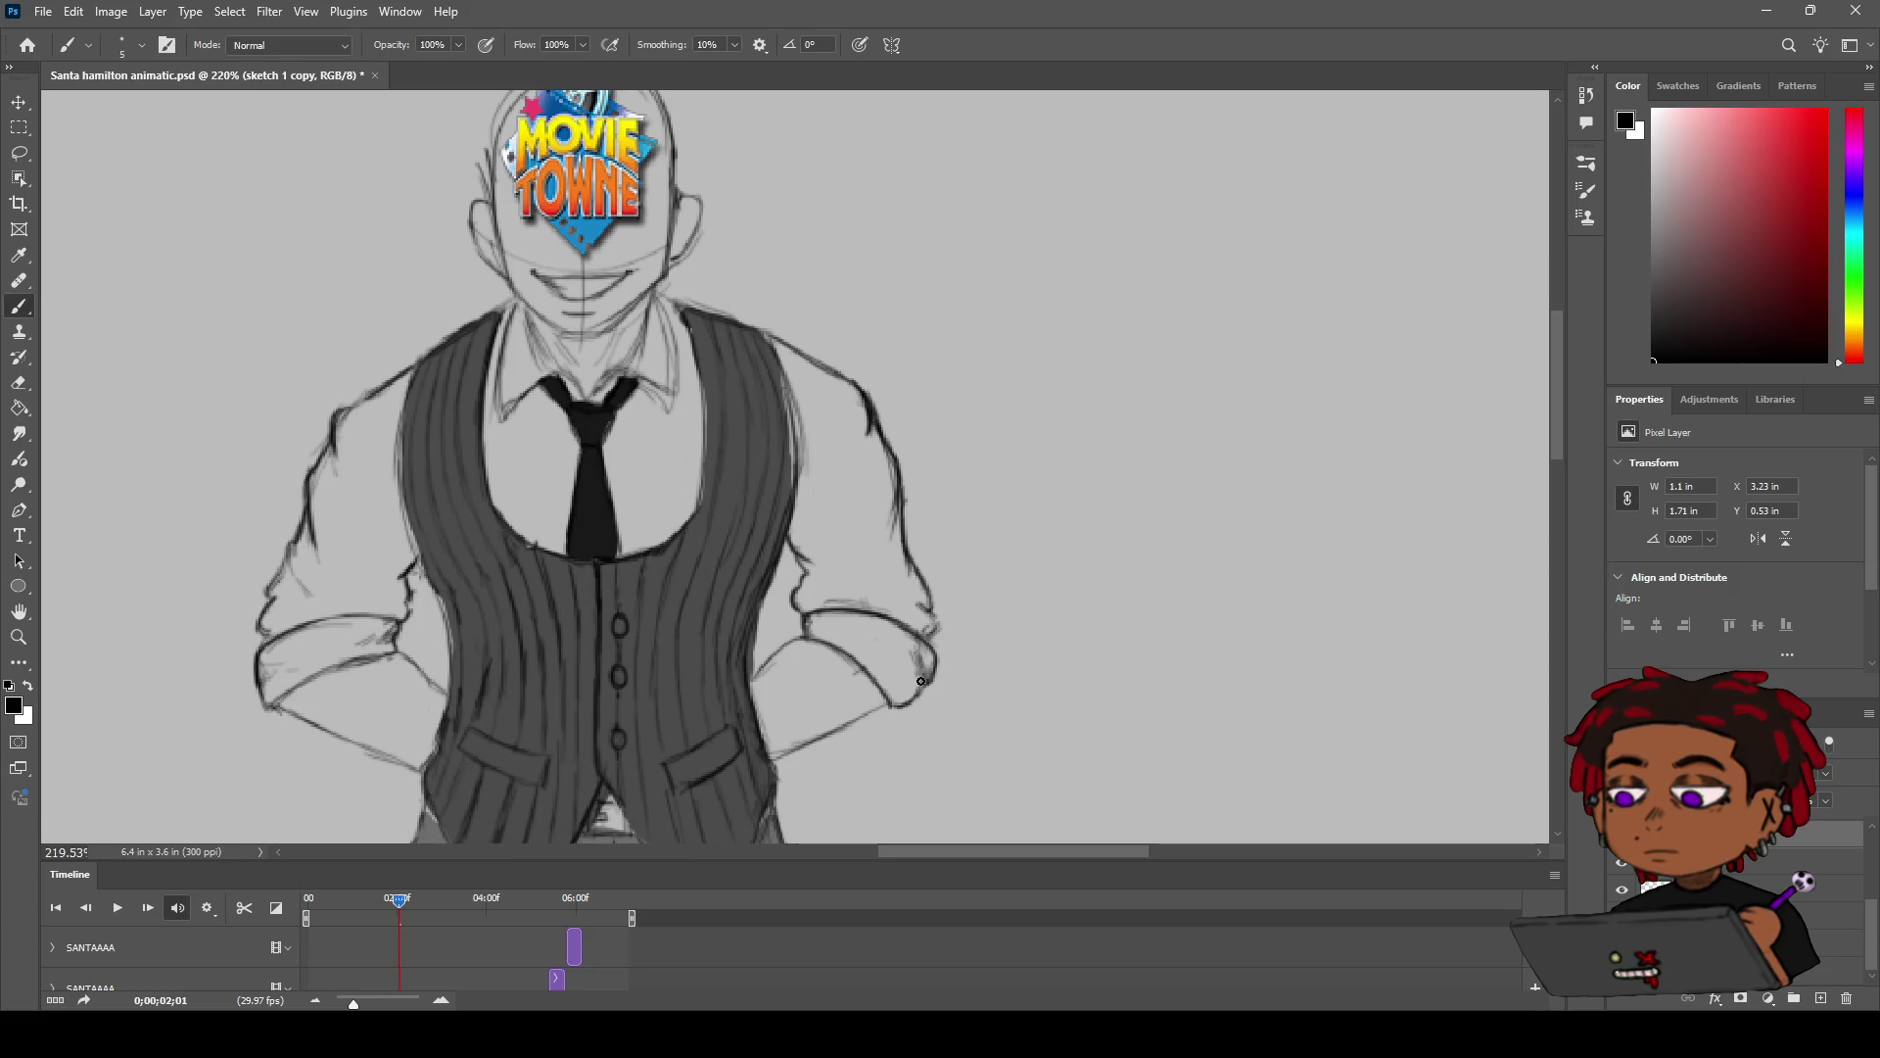
# Step: Zoom out to the whole figure and return to the hand-on-chest frame
pyautogui.press('z')
pyautogui.moveTo(938, 665); pyautogui.dragTo(1001, 566)
pyautogui.press('b')
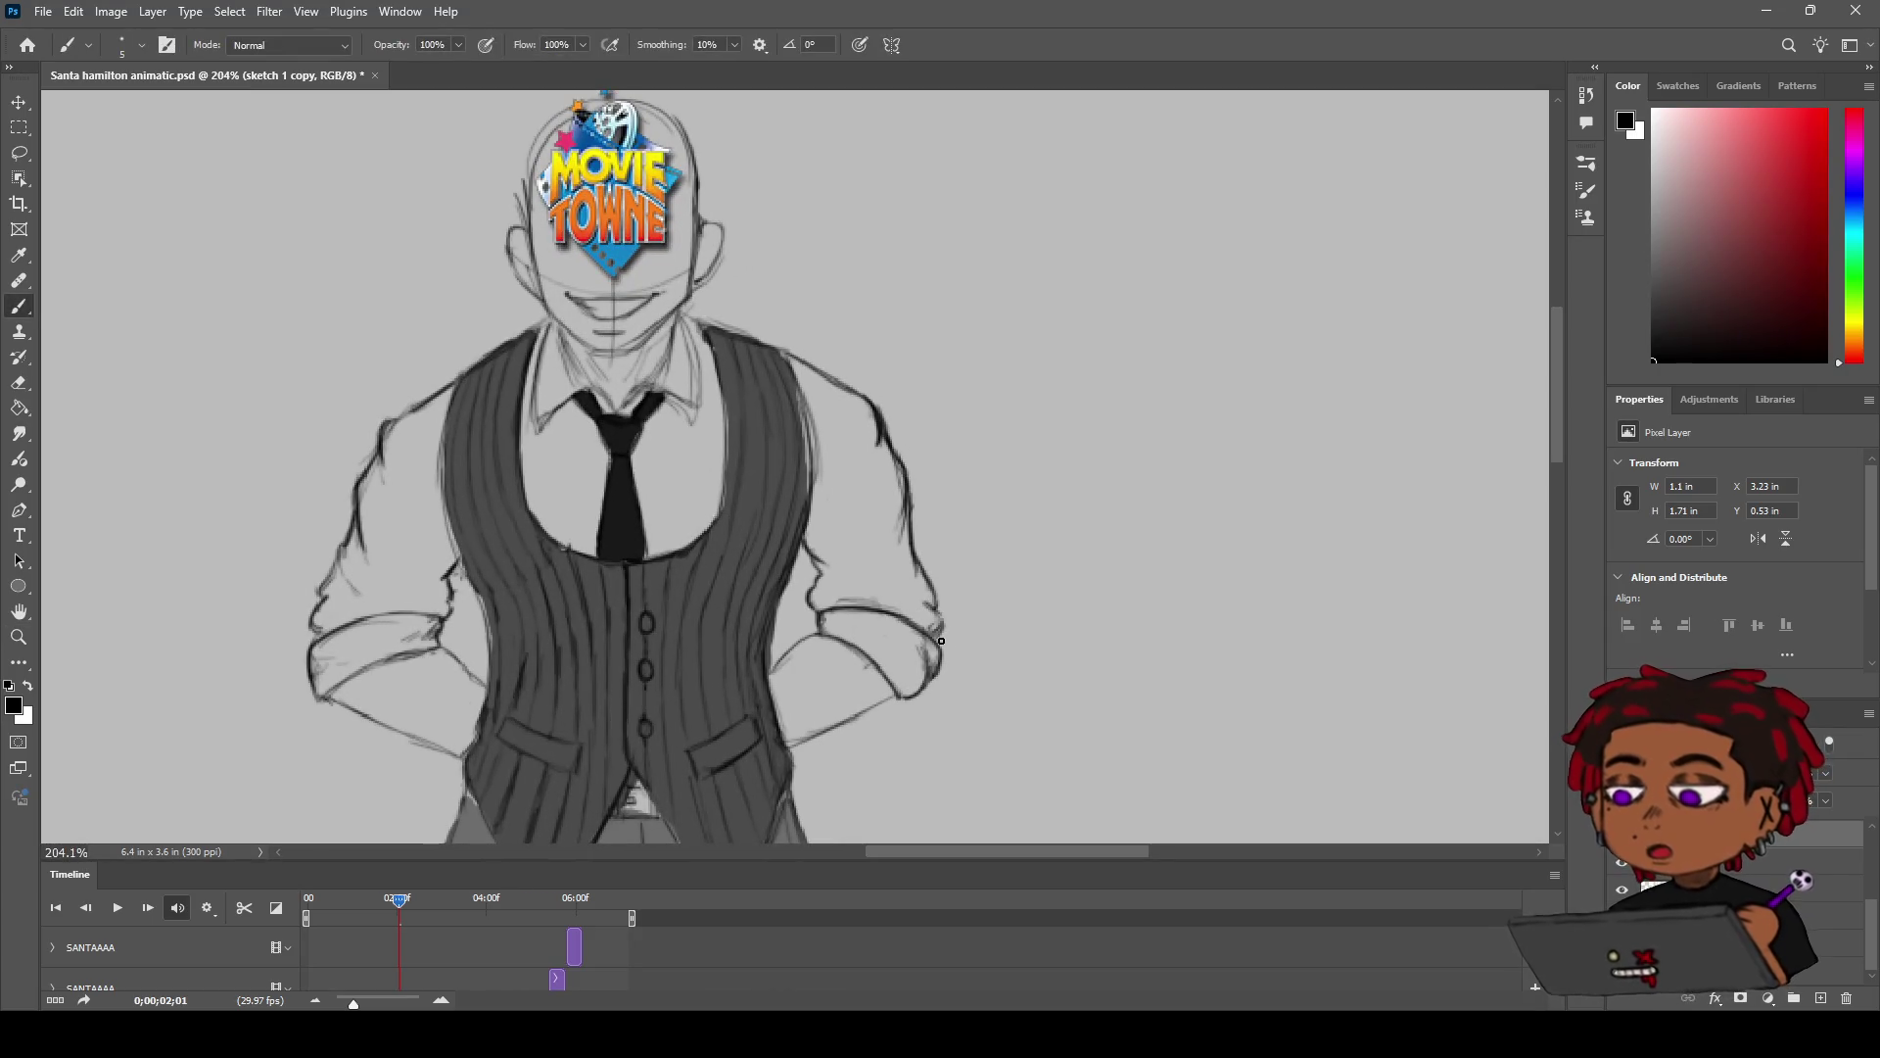
pyautogui.press('z')
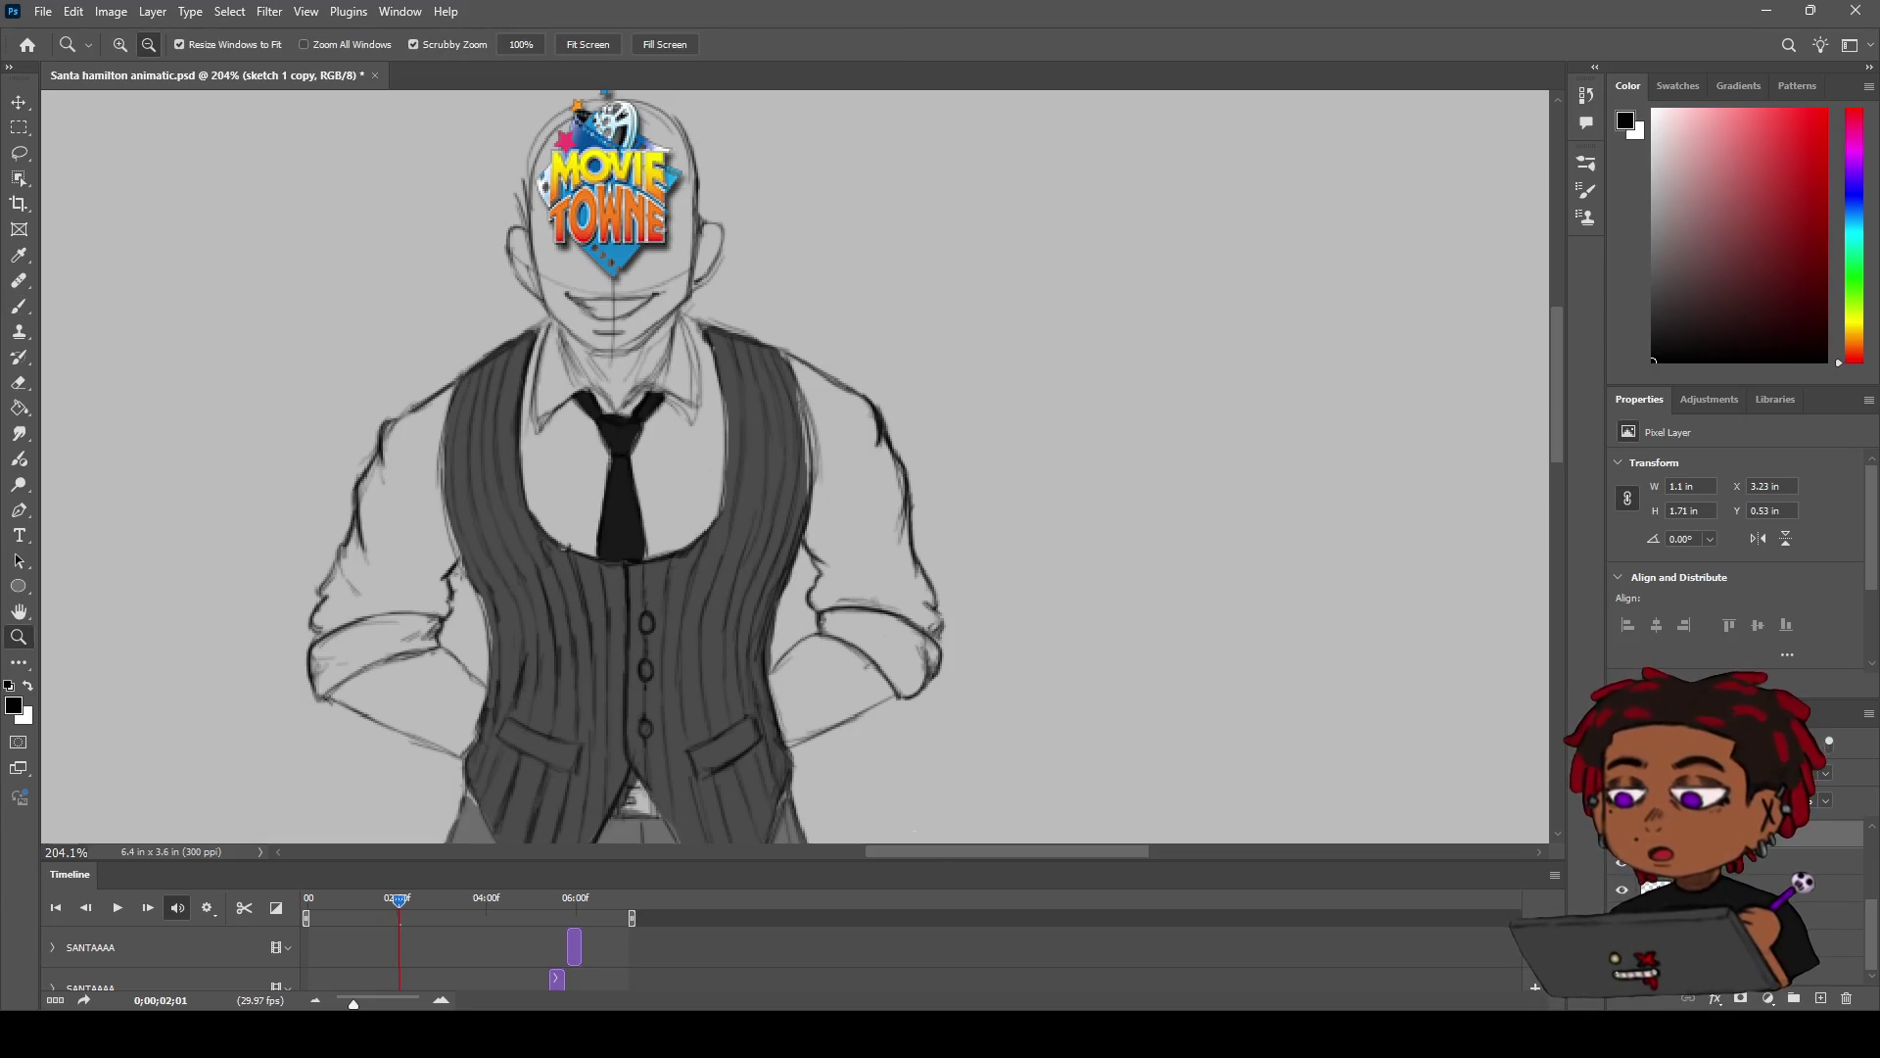
pyautogui.moveTo(754, 496)
pyautogui.mouseDown()
pyautogui.moveTo(705, 500)
pyautogui.moveTo(783, 445)
pyautogui.mouseUp()
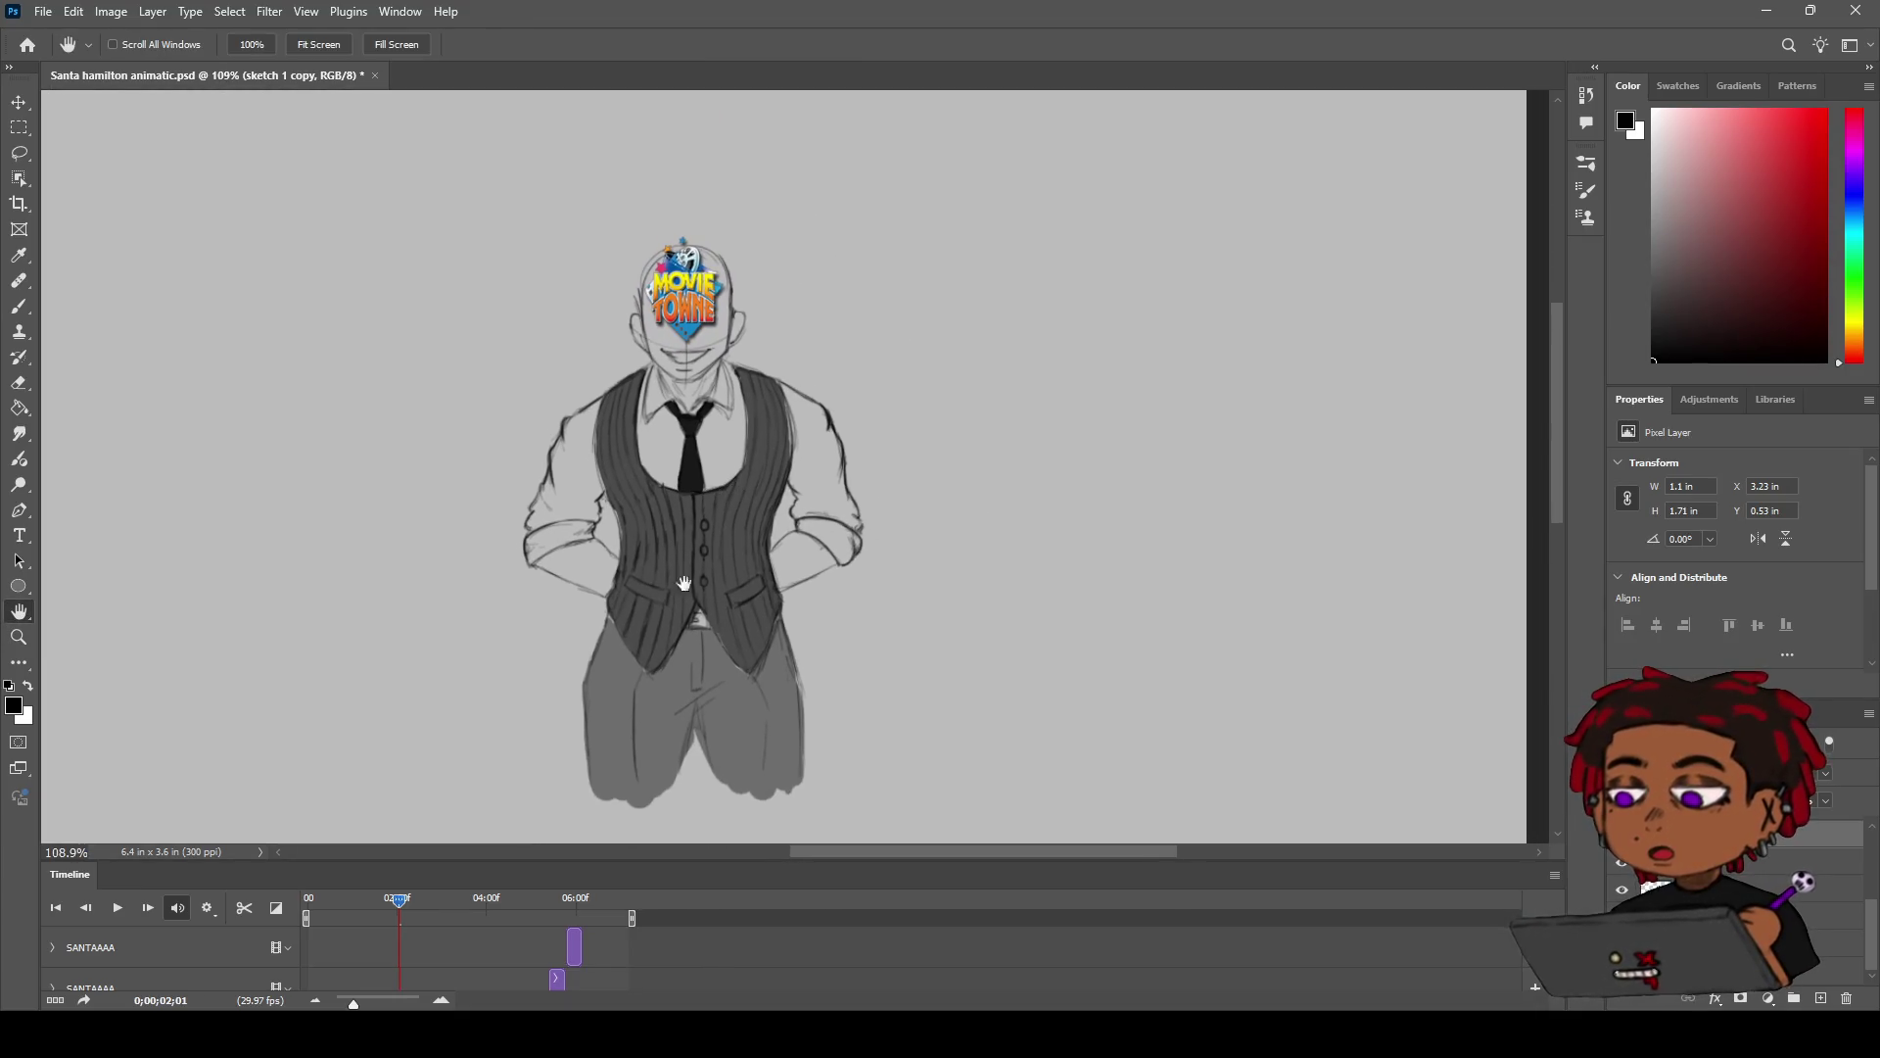
pyautogui.moveTo(399, 899); pyautogui.dragTo(306, 896)
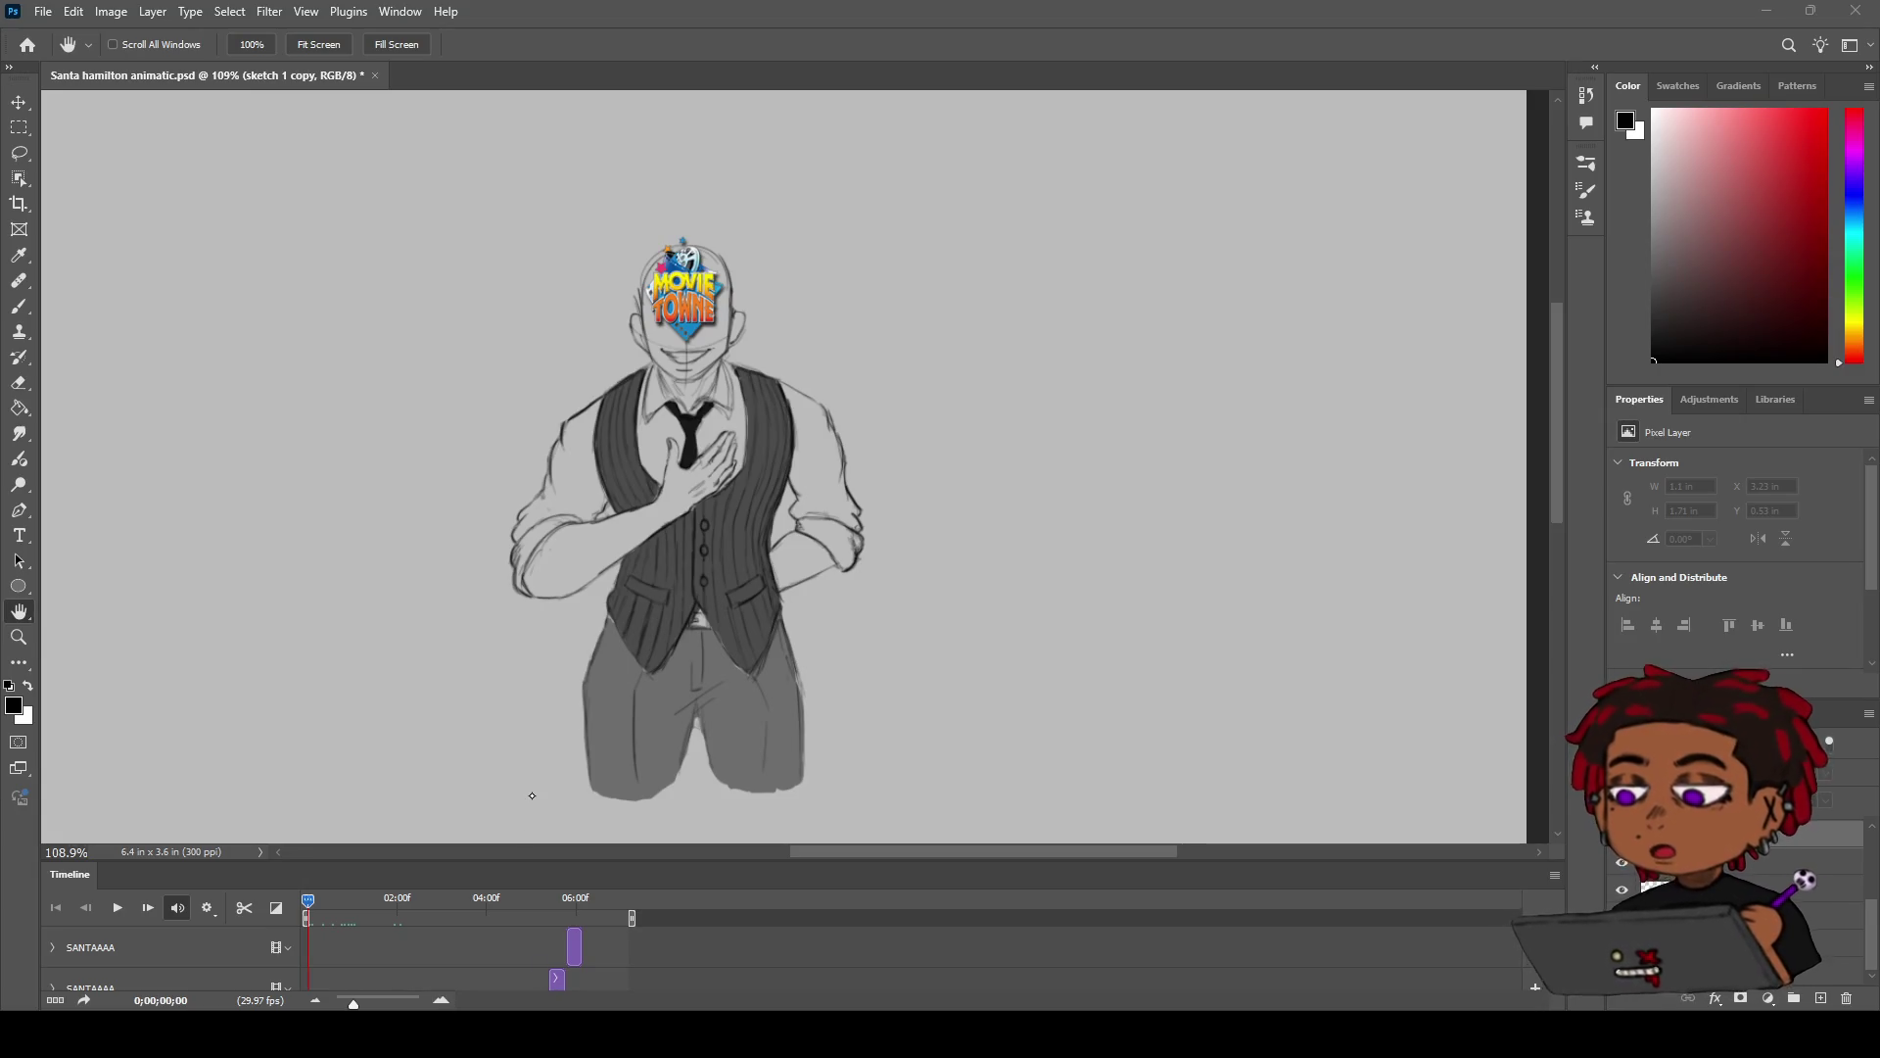
# Step: Play the animation from frame 22 to review the hand-on-chest gesture
pyautogui.press('space')
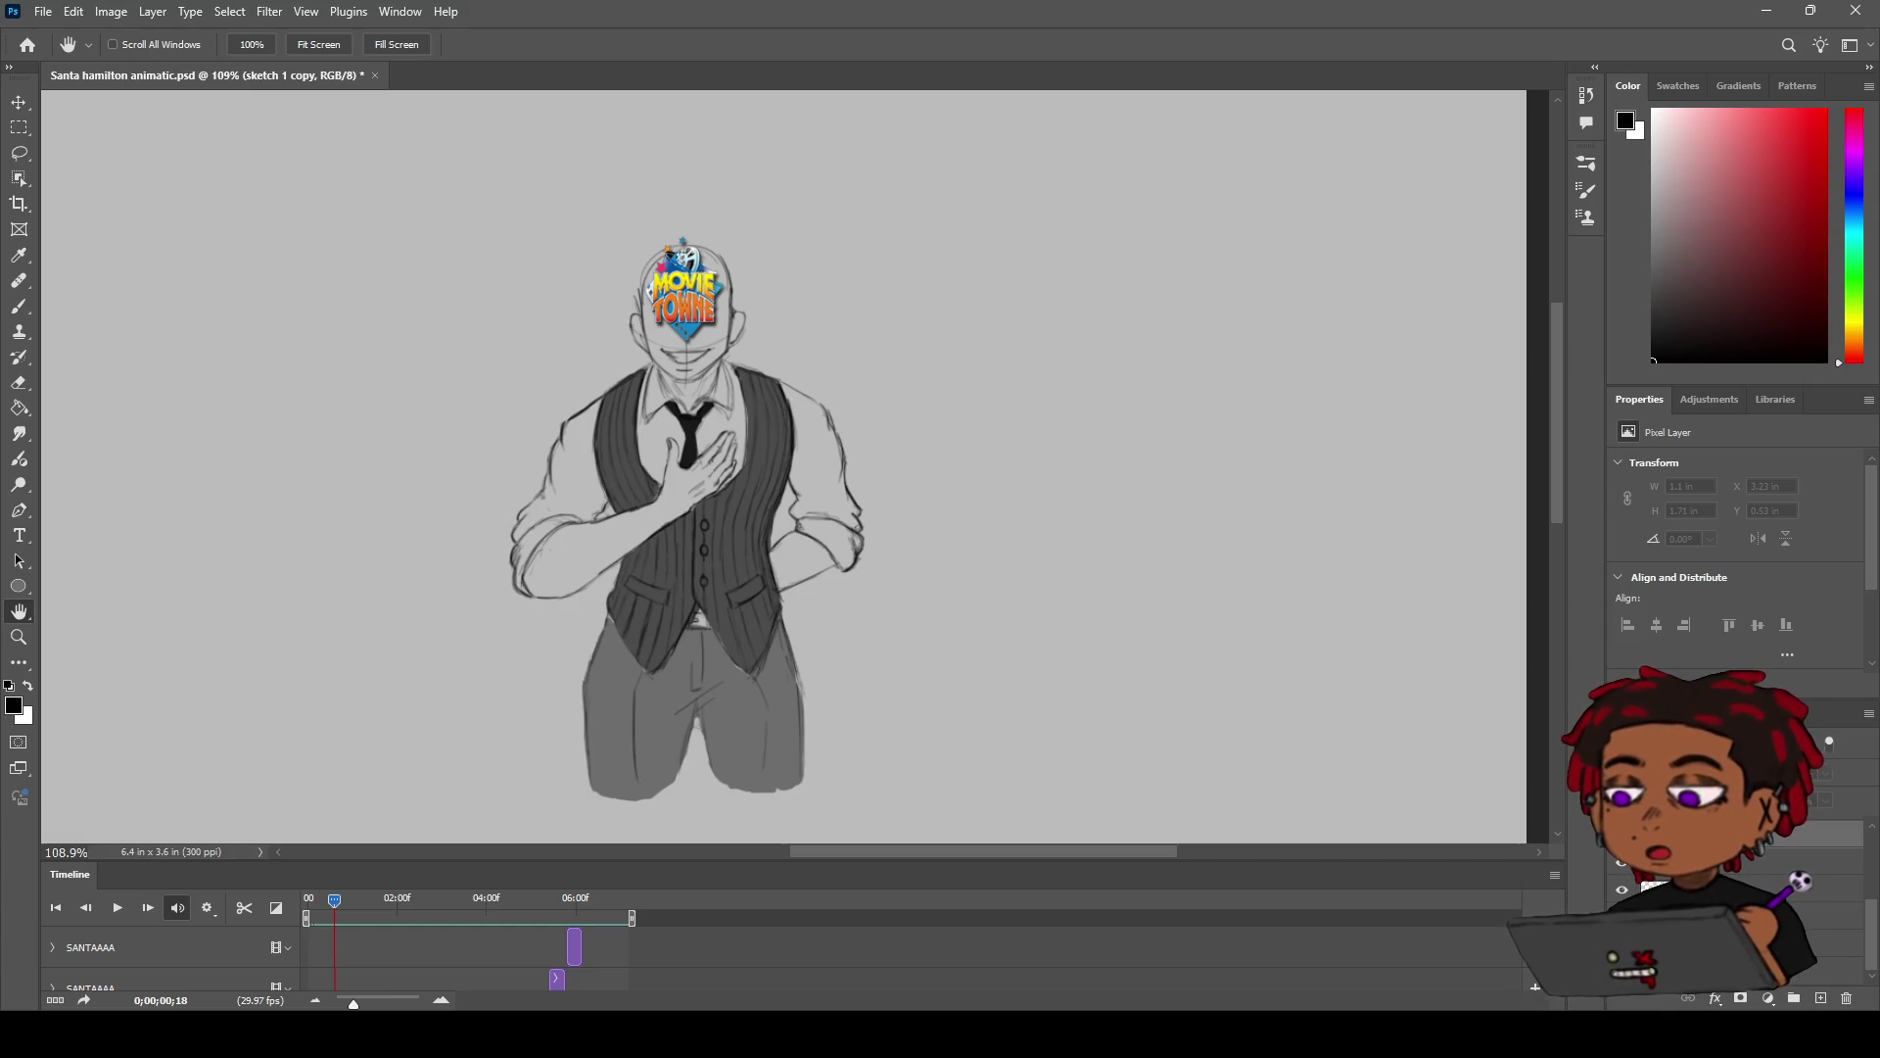
# Step: Play the animation between the two poses, then stop at the first frame
pyautogui.press('z')
pyautogui.scroll(2, 630, 634)
pyautogui.scroll(3, 630, 635)
pyautogui.scroll(-6, 686, 587)
pyautogui.scroll(6, 784, 520)
pyautogui.scroll(-4, 808, 504)
pyautogui.scroll(-2, 808, 504)
pyautogui.scroll(5, 811, 503)
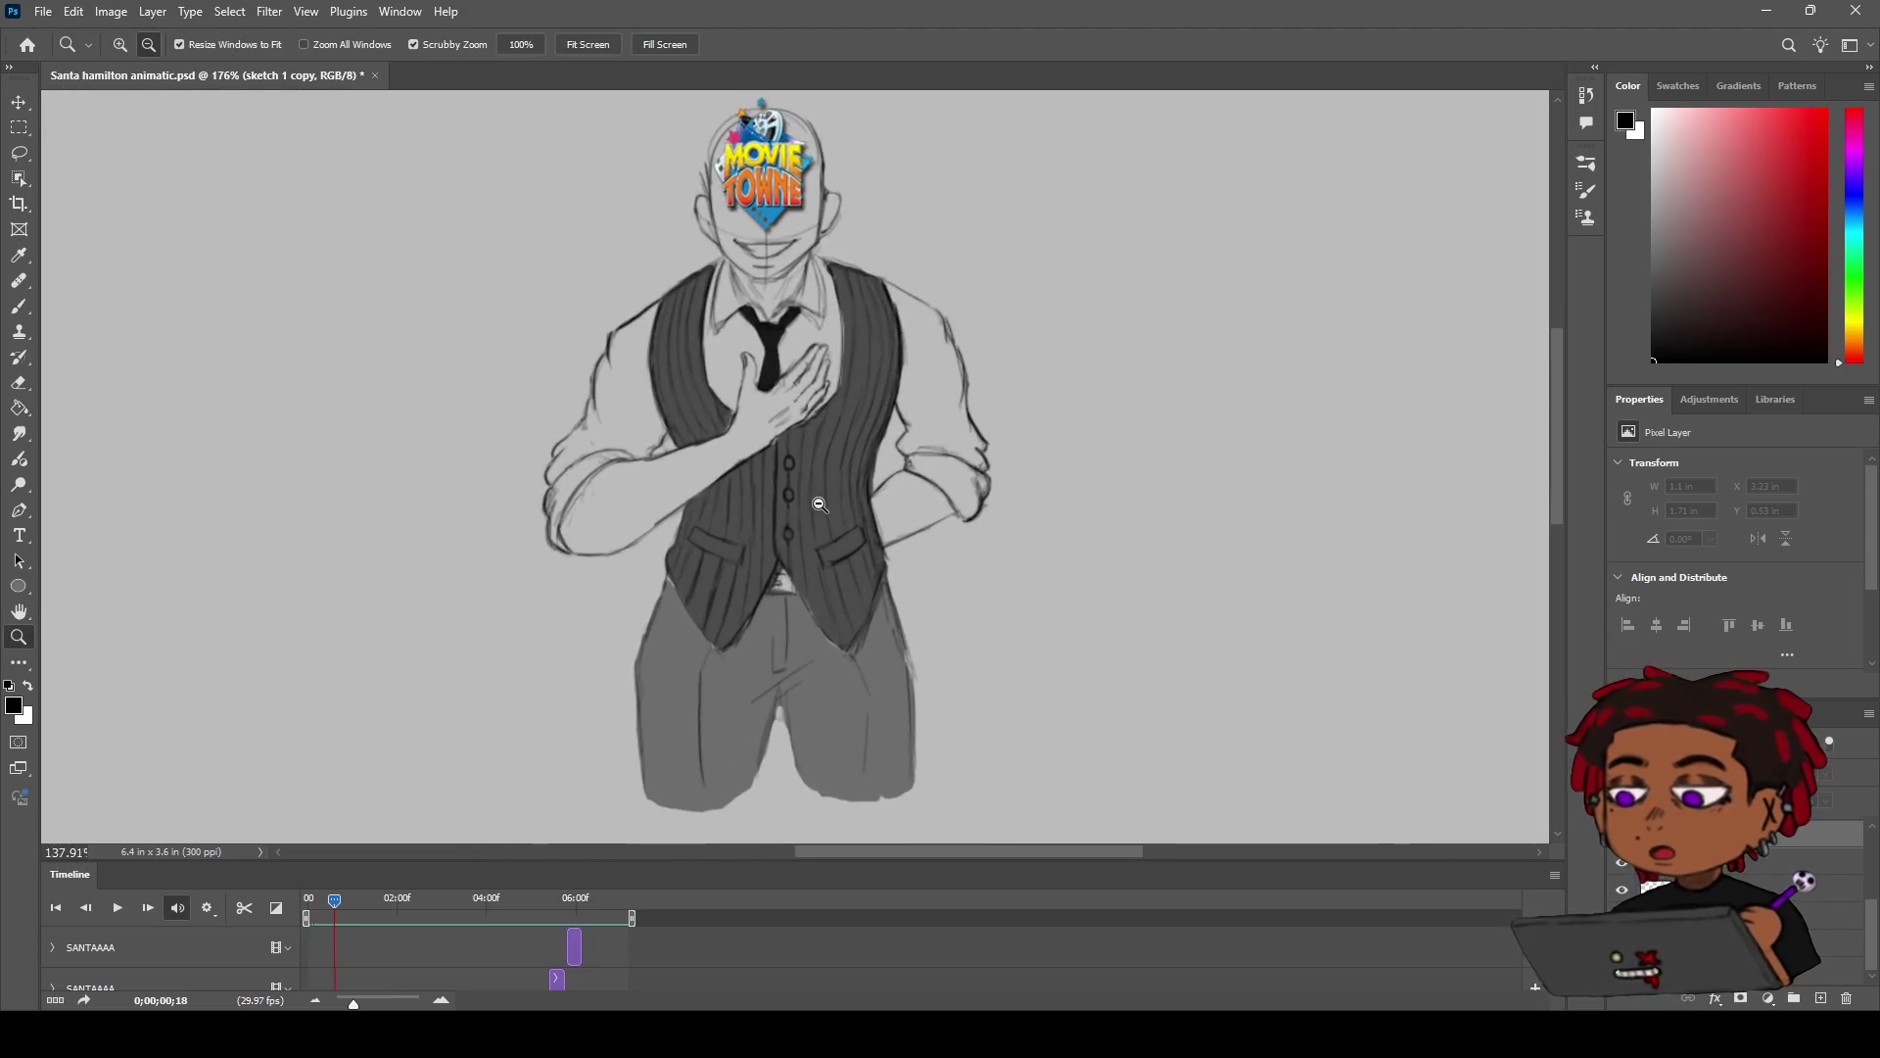
pyautogui.press('b')
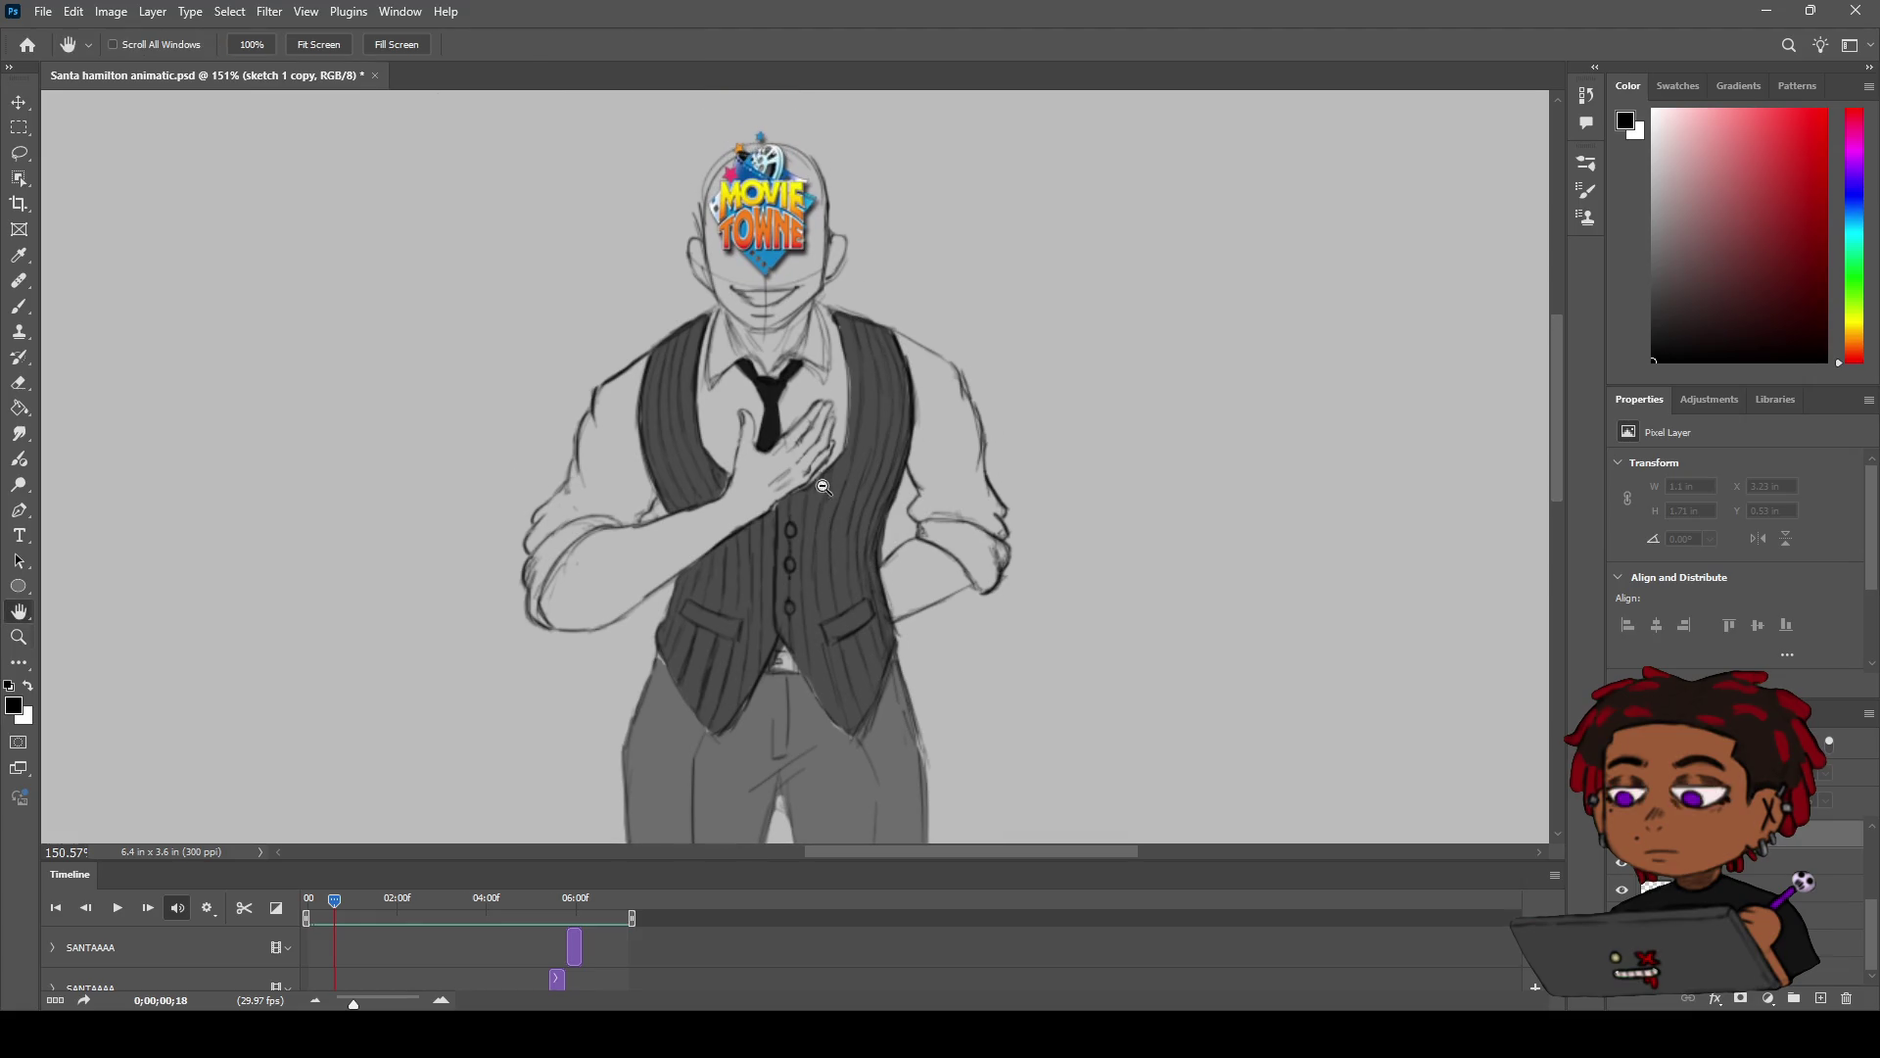
pyautogui.scroll(4, 808, 272)
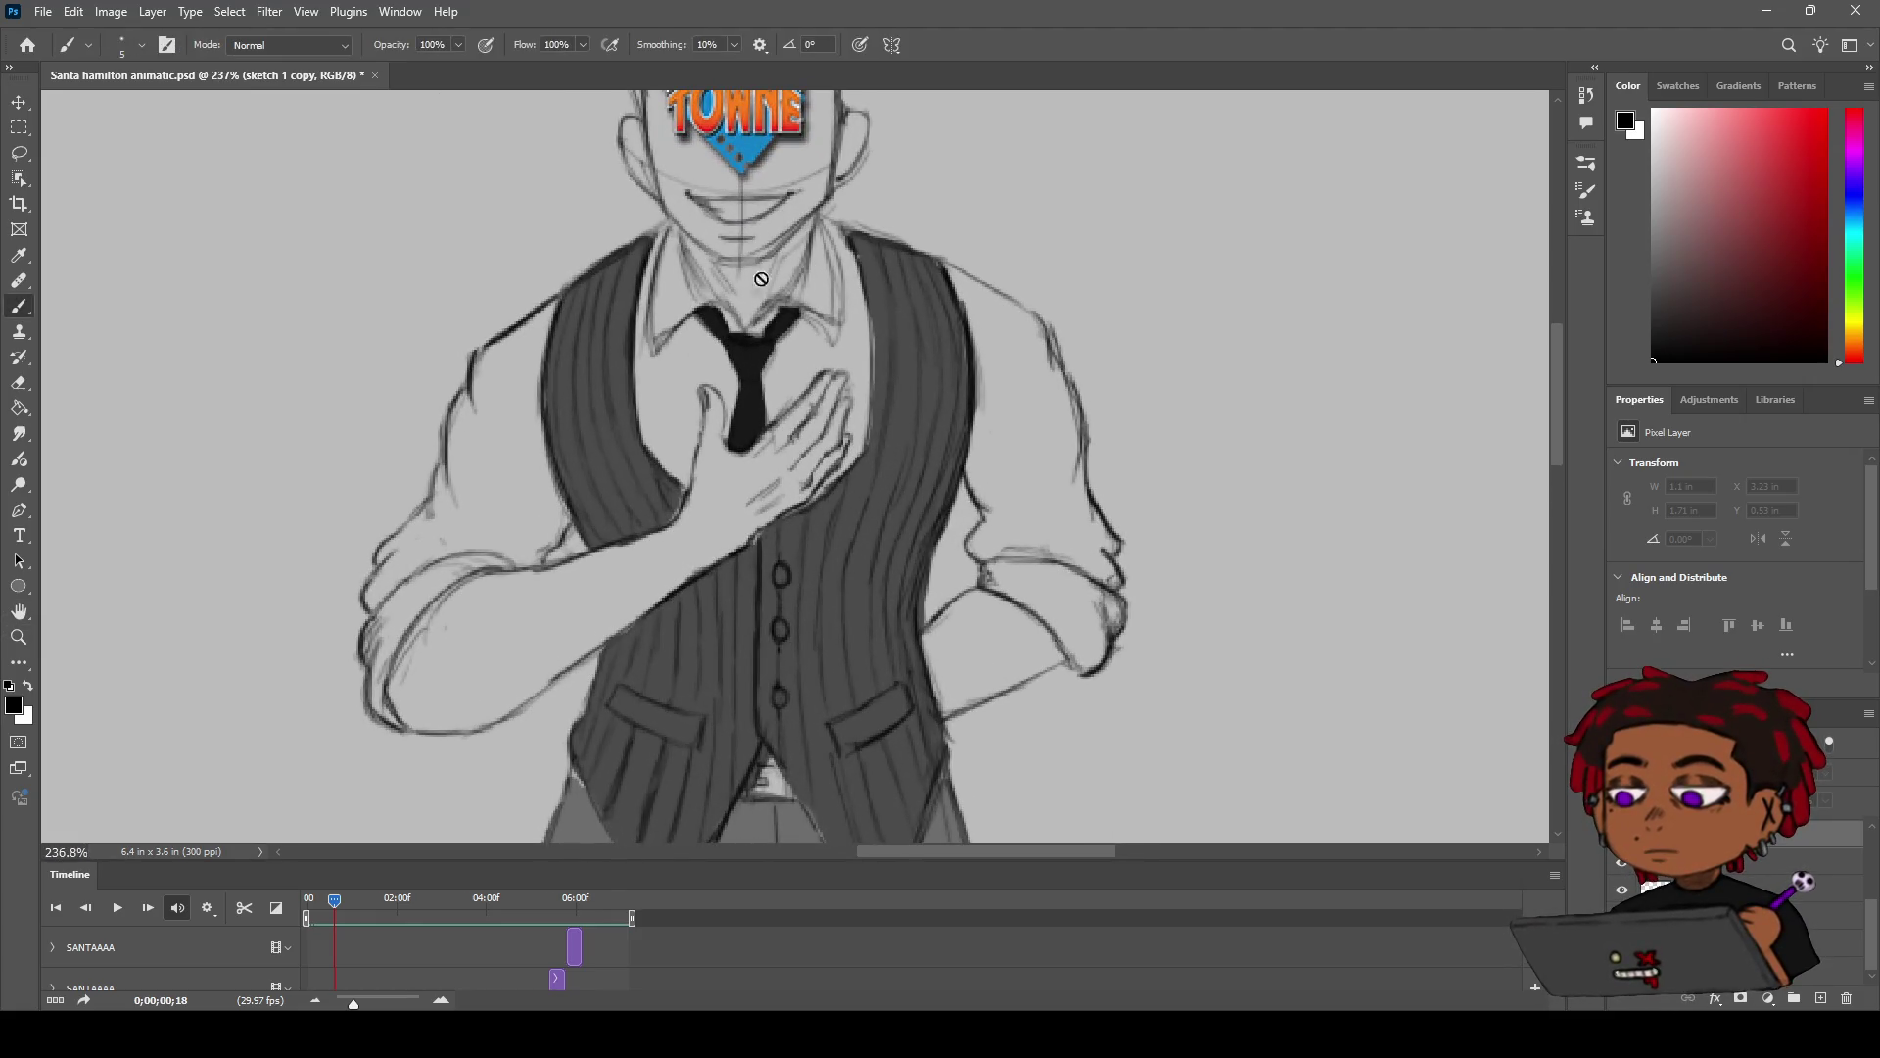
pyautogui.press('Right')
pyautogui.press('Right')
pyautogui.press('Right')
pyautogui.press('Right')
pyautogui.press('Right')
pyautogui.press('Right')
pyautogui.press('Right')
pyautogui.press('Right')
pyautogui.press('Right')
pyautogui.press('Right')
pyautogui.press('Right')
pyautogui.press('Right')
pyautogui.press('Right')
pyautogui.press('Right')
pyautogui.press('Right')
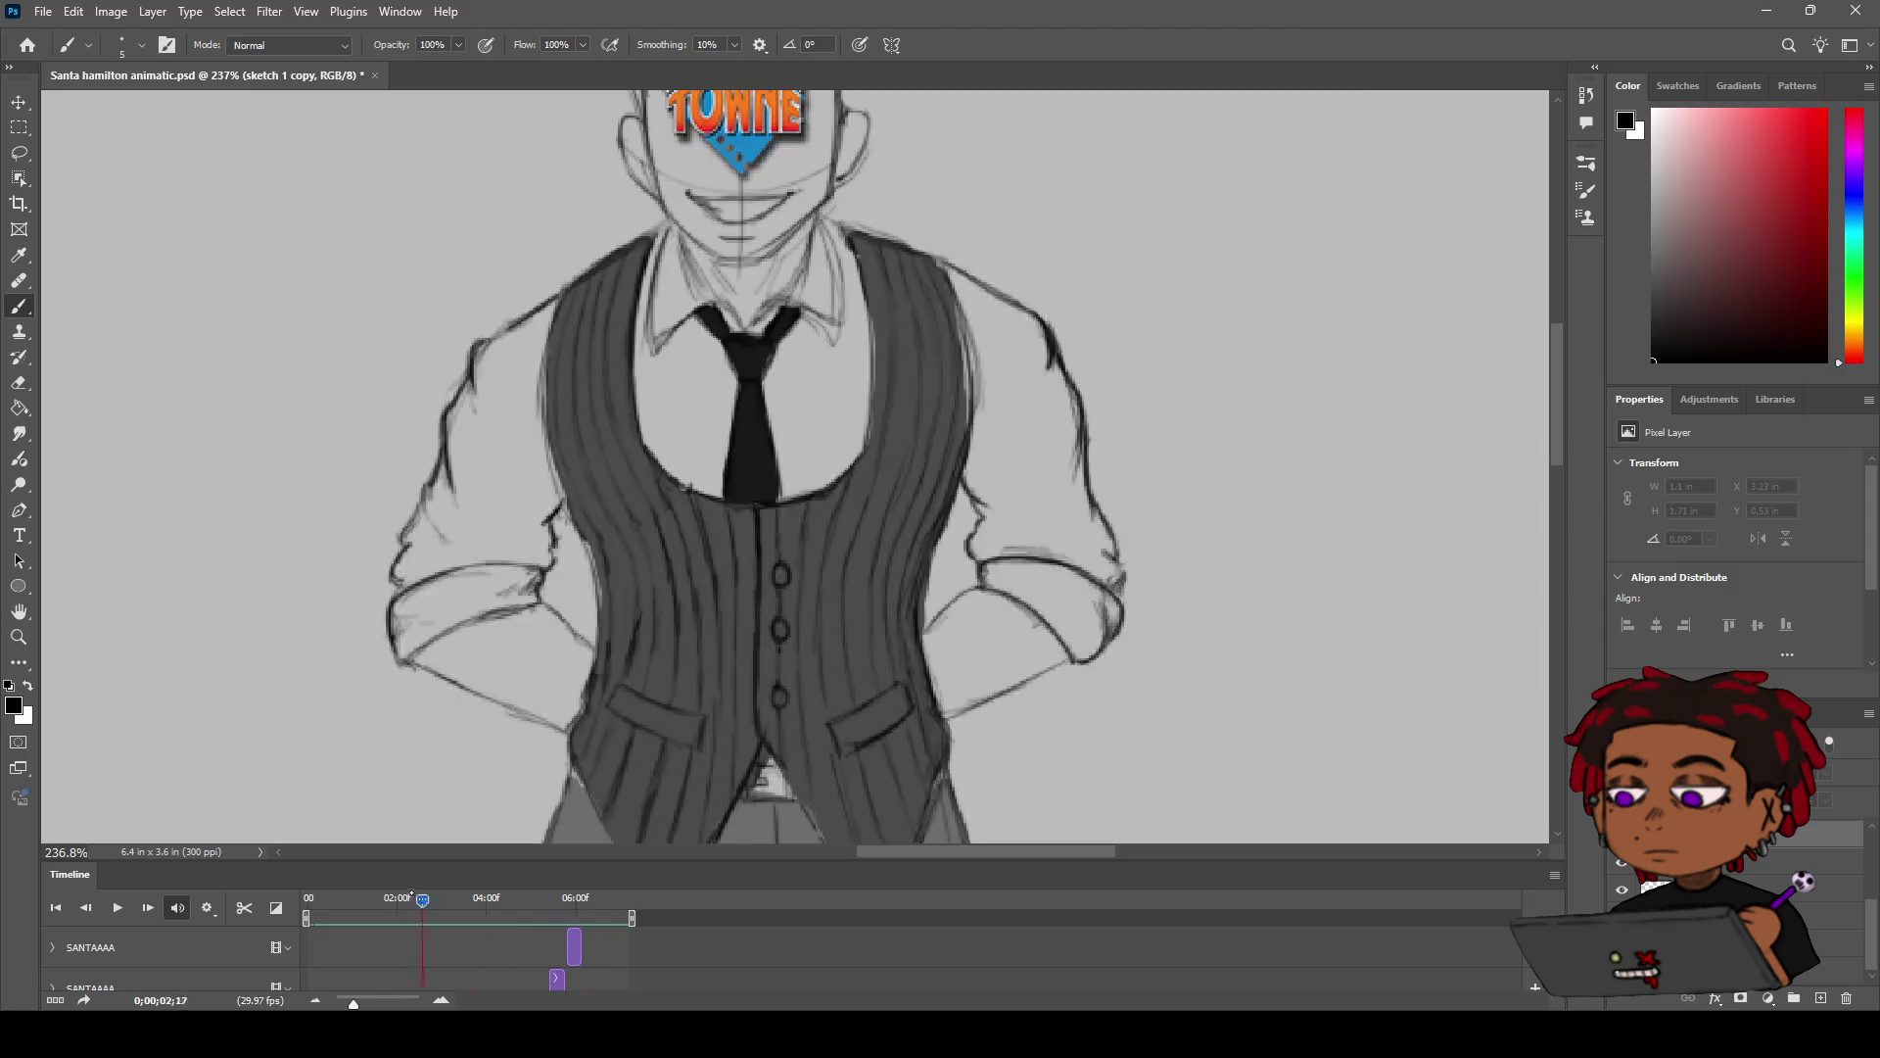
pyautogui.press('space')
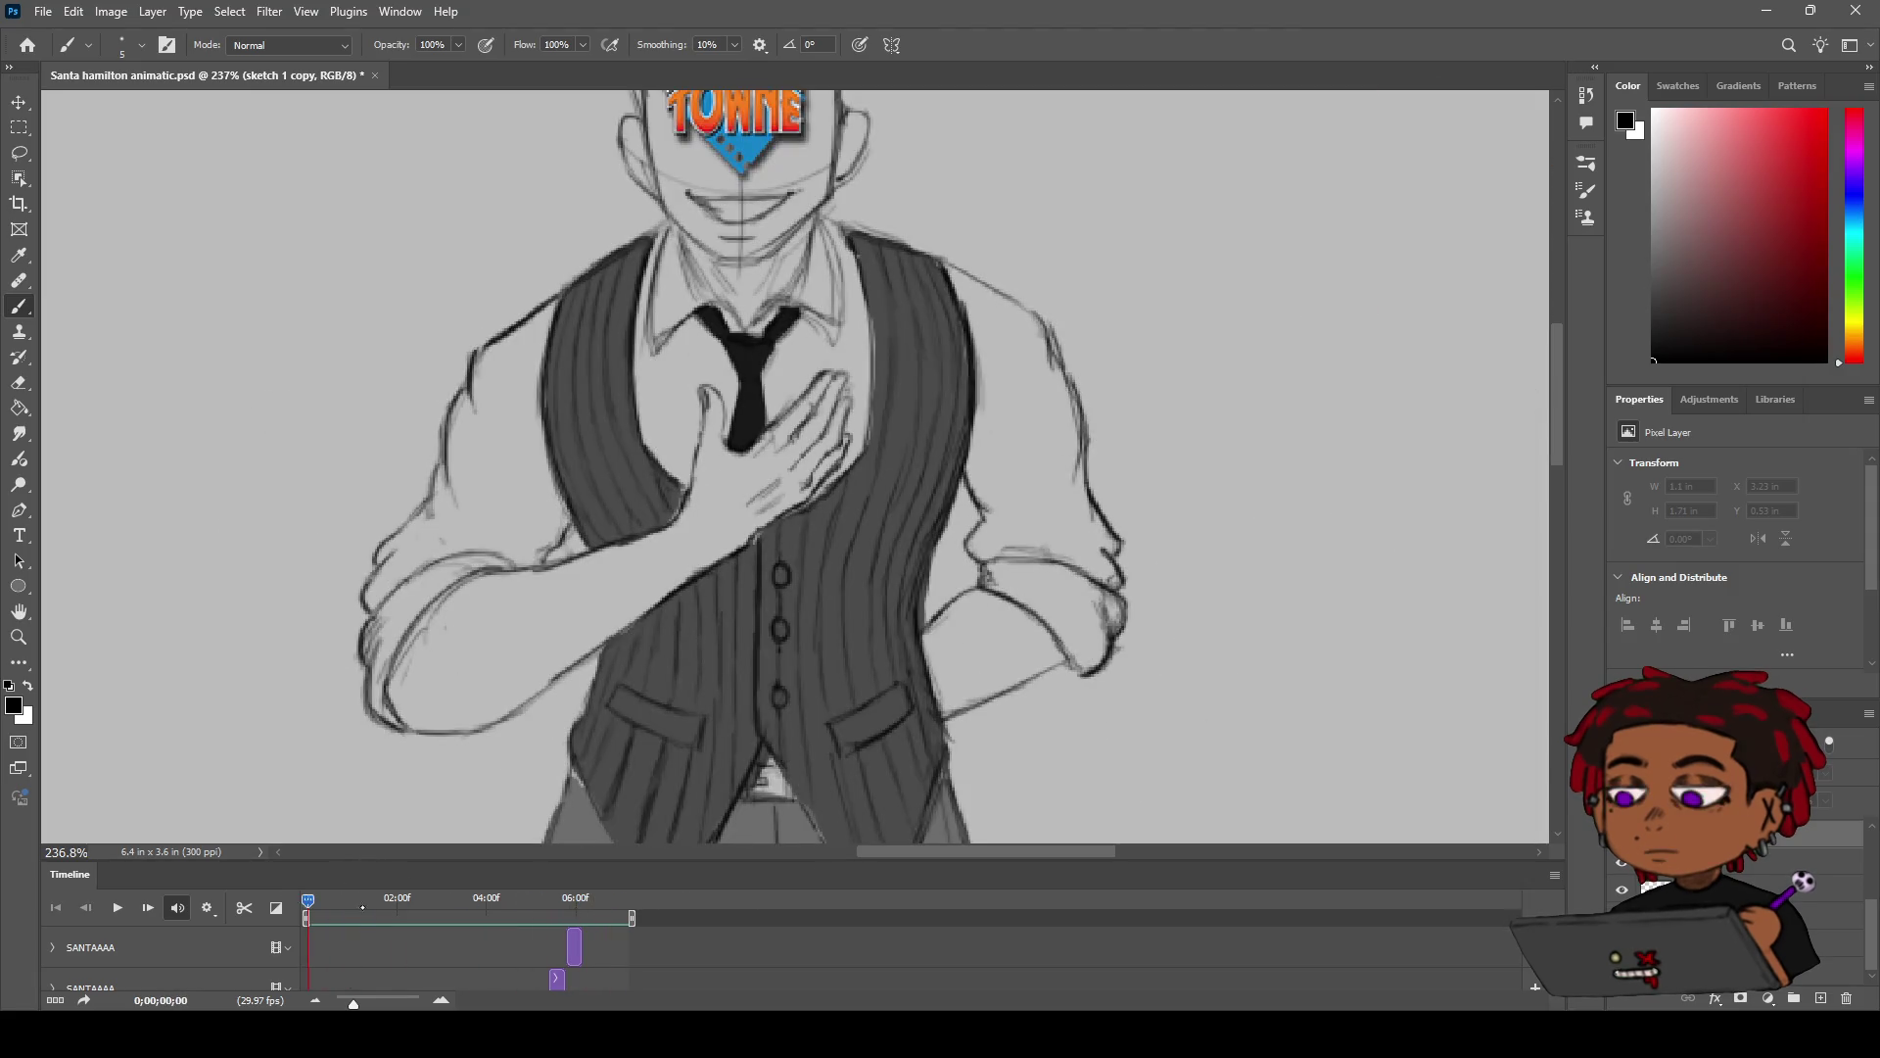
# Step: Zoom out to the whole figure and stretch the Timeline to mark individual frames
pyautogui.press('z')
pyautogui.moveTo(721, 666); pyautogui.dragTo(671, 678)
pyautogui.moveTo(354, 1004); pyautogui.dragTo(371, 1004)
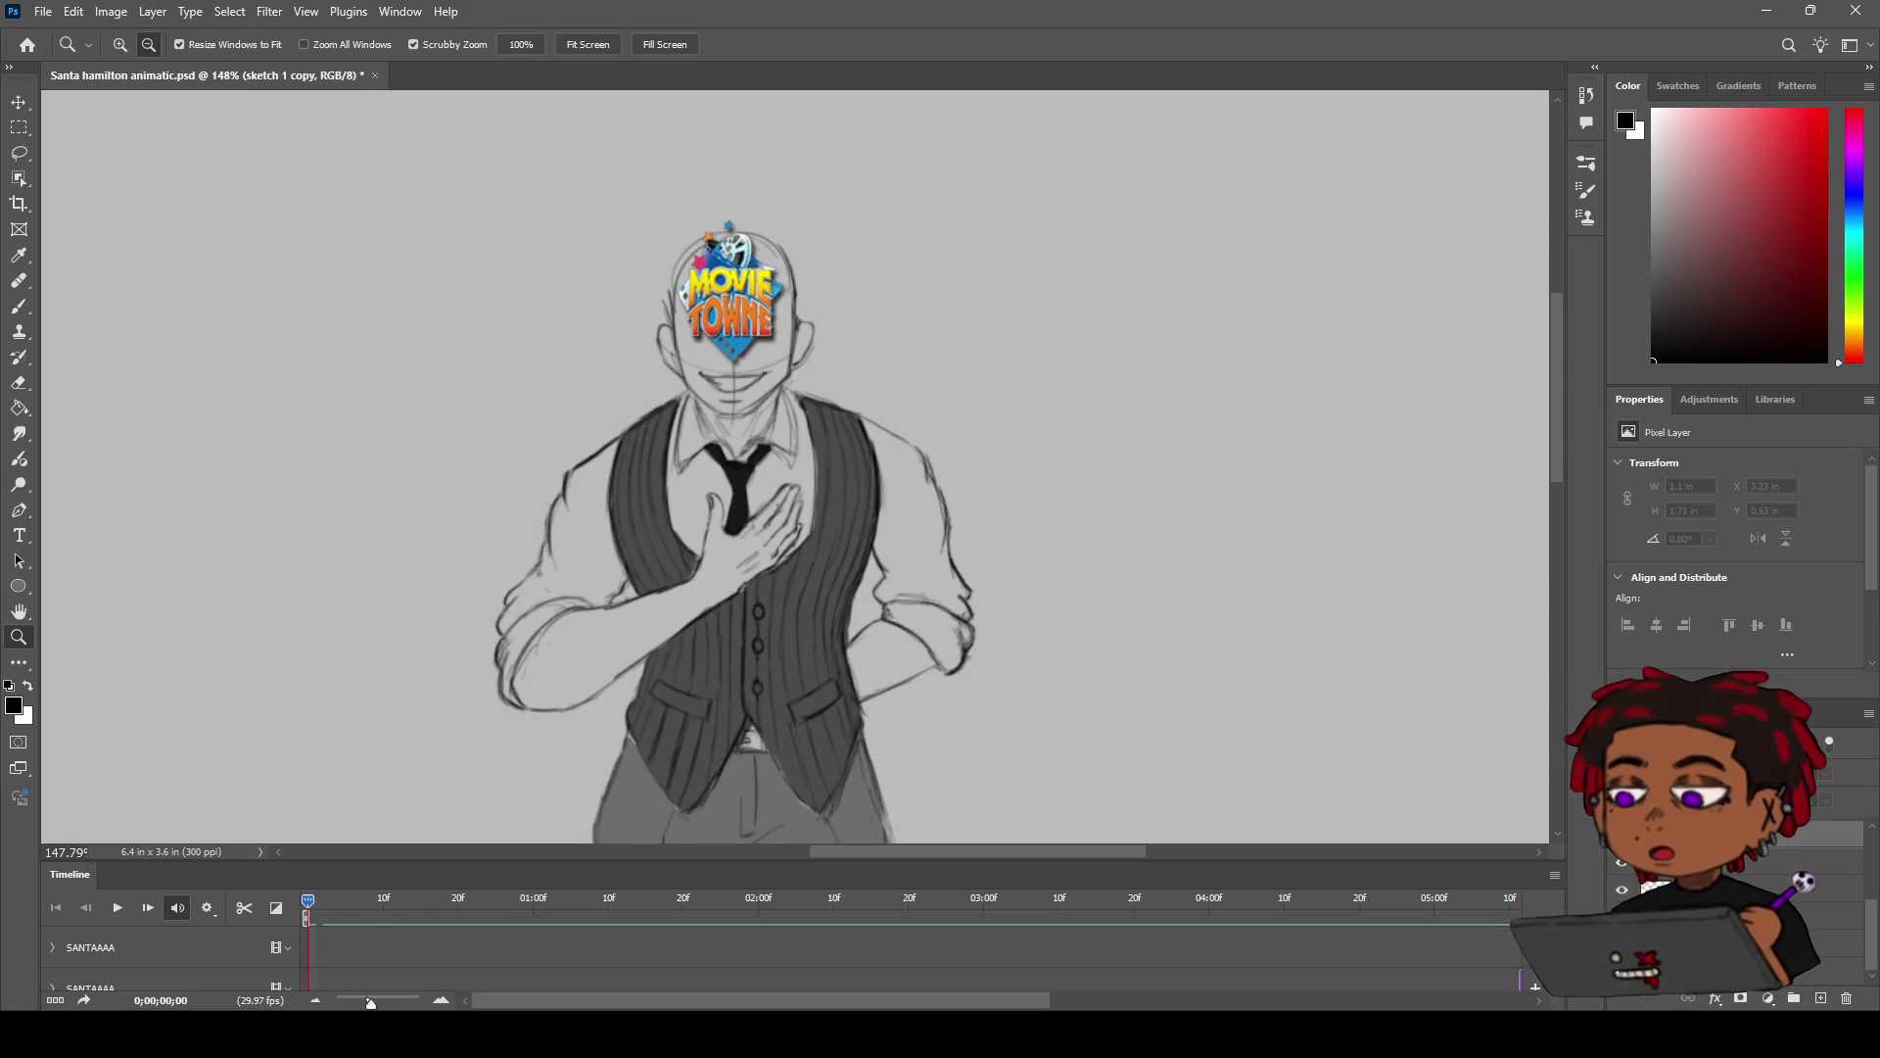
# Step: Shrink the timeline scale slightly and step to the hands-in-pockets frame
pyautogui.moveTo(371, 1003); pyautogui.dragTo(348, 1004)
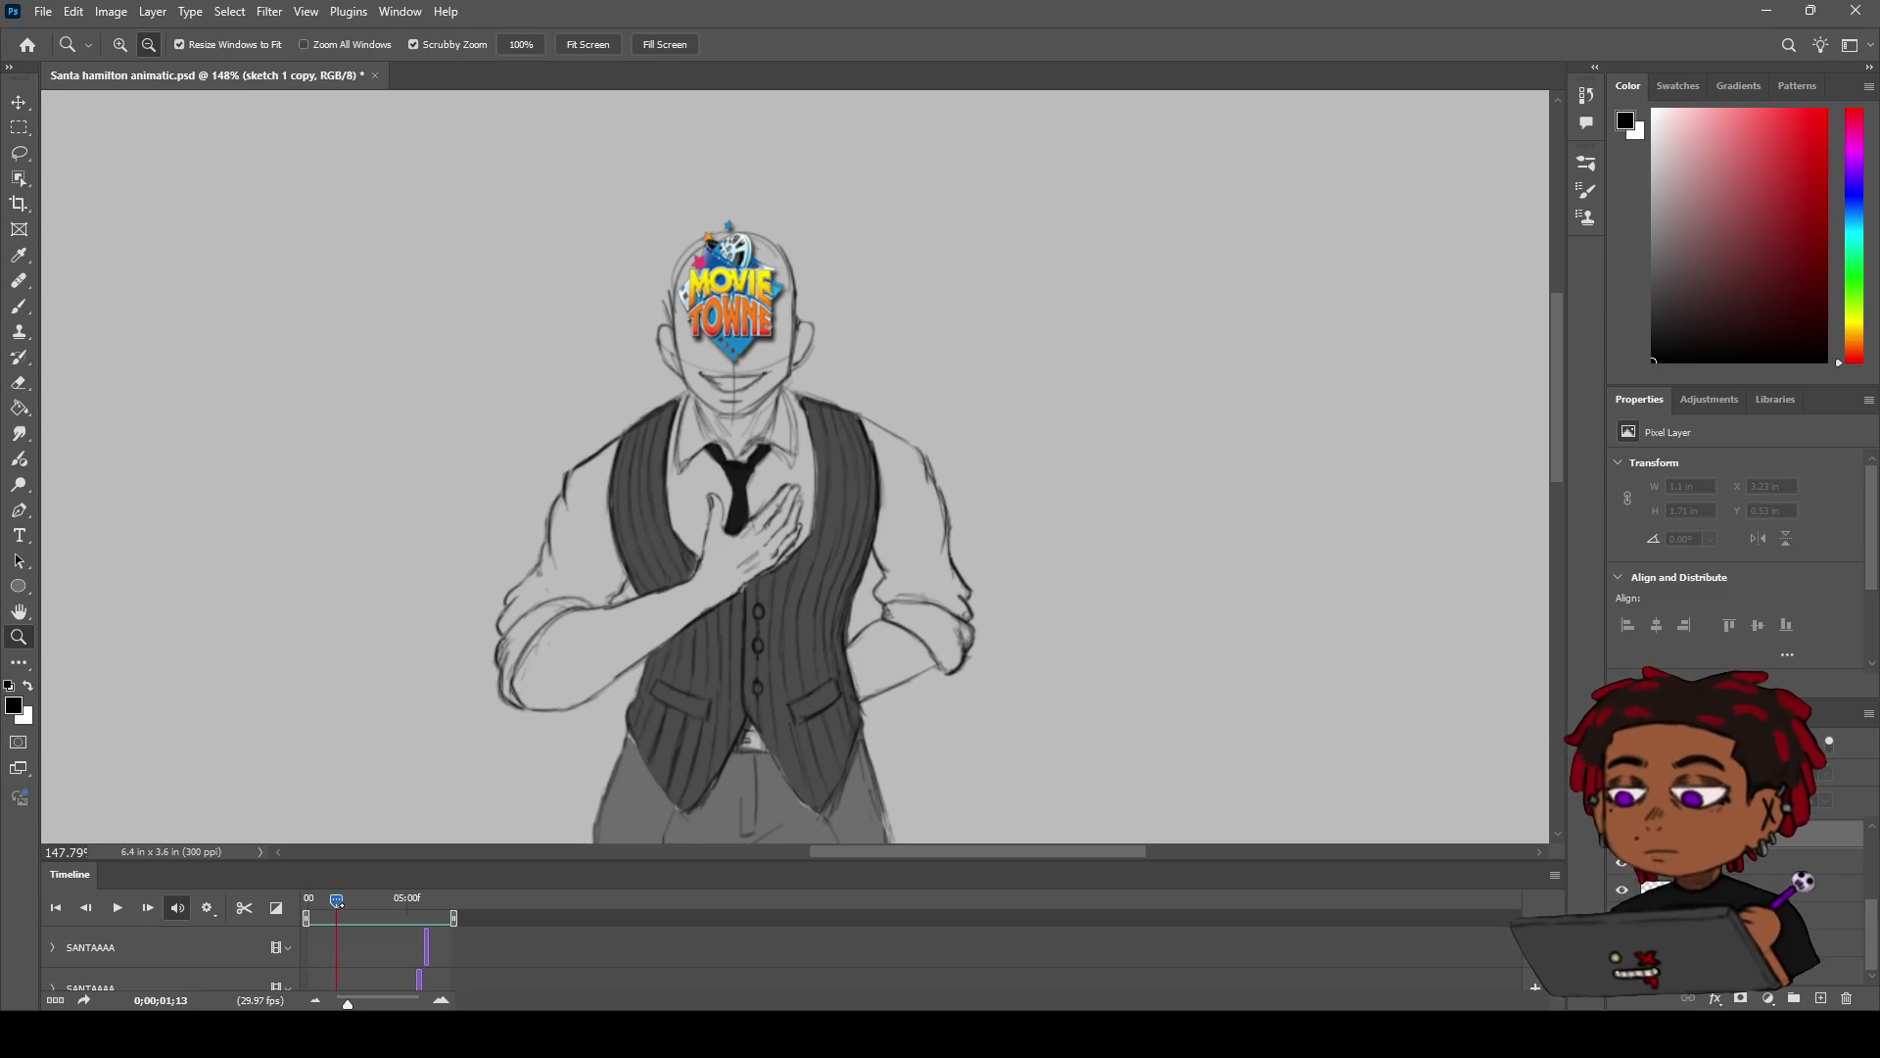
pyautogui.moveTo(330, 905); pyautogui.dragTo(366, 899)
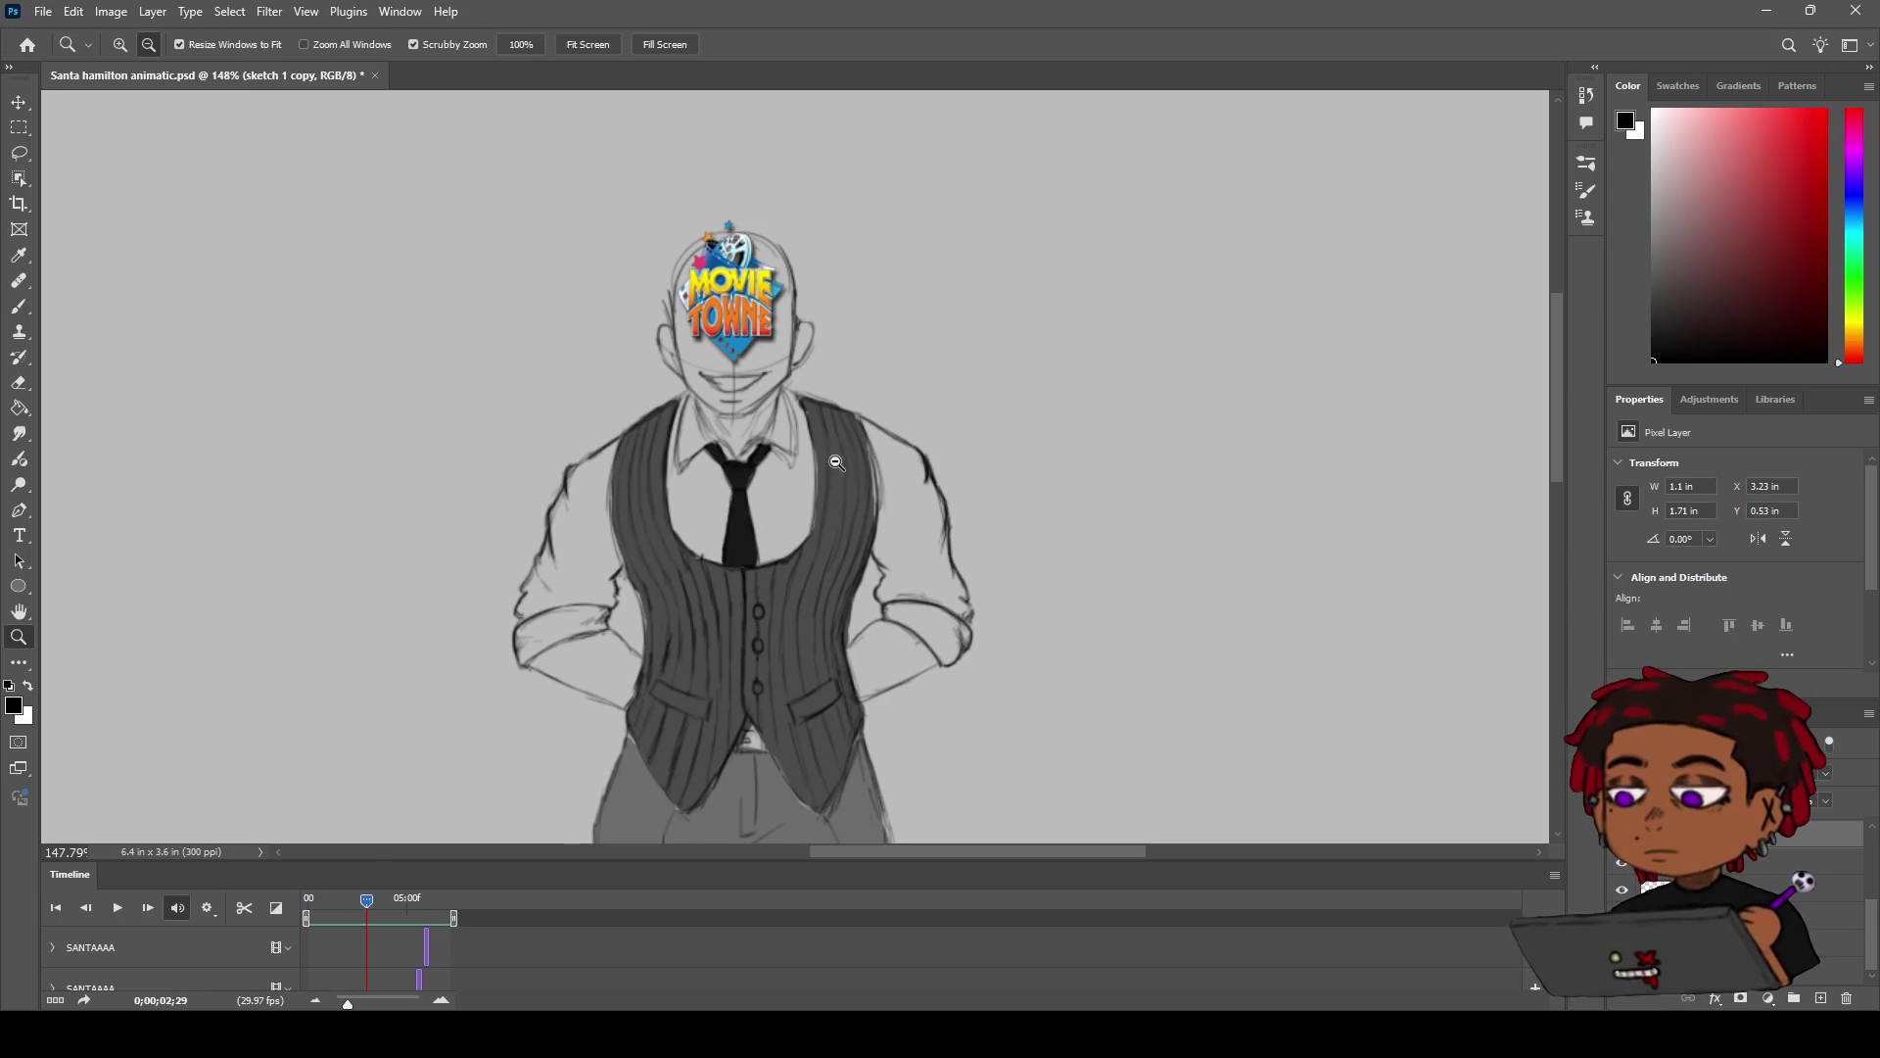
pyautogui.scroll(4, 833, 470)
pyautogui.scroll(-3, 833, 441)
# Step: Paint a short darker stroke along the right edge of the shirt collar
pyautogui.press('b')
pyautogui.scroll(2, 774, 401)
pyautogui.scroll(1, 774, 402)
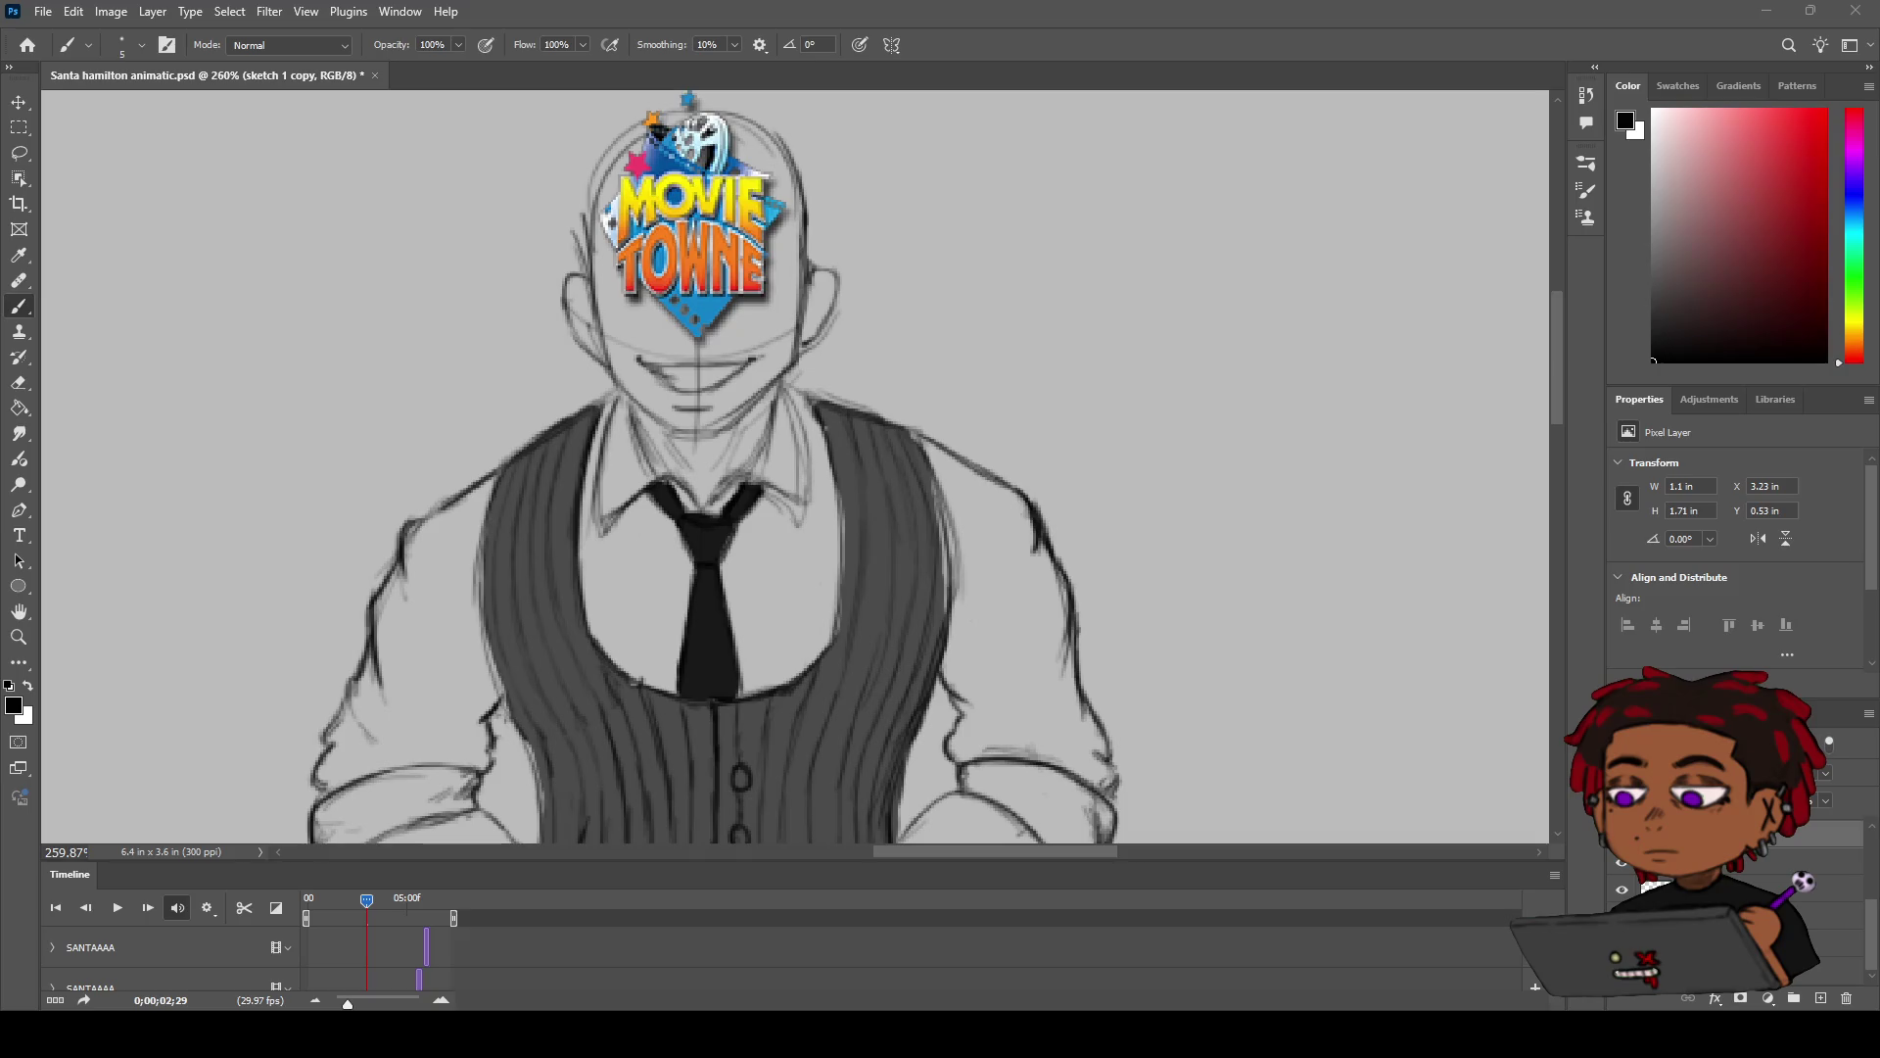
pyautogui.click(624, 579)
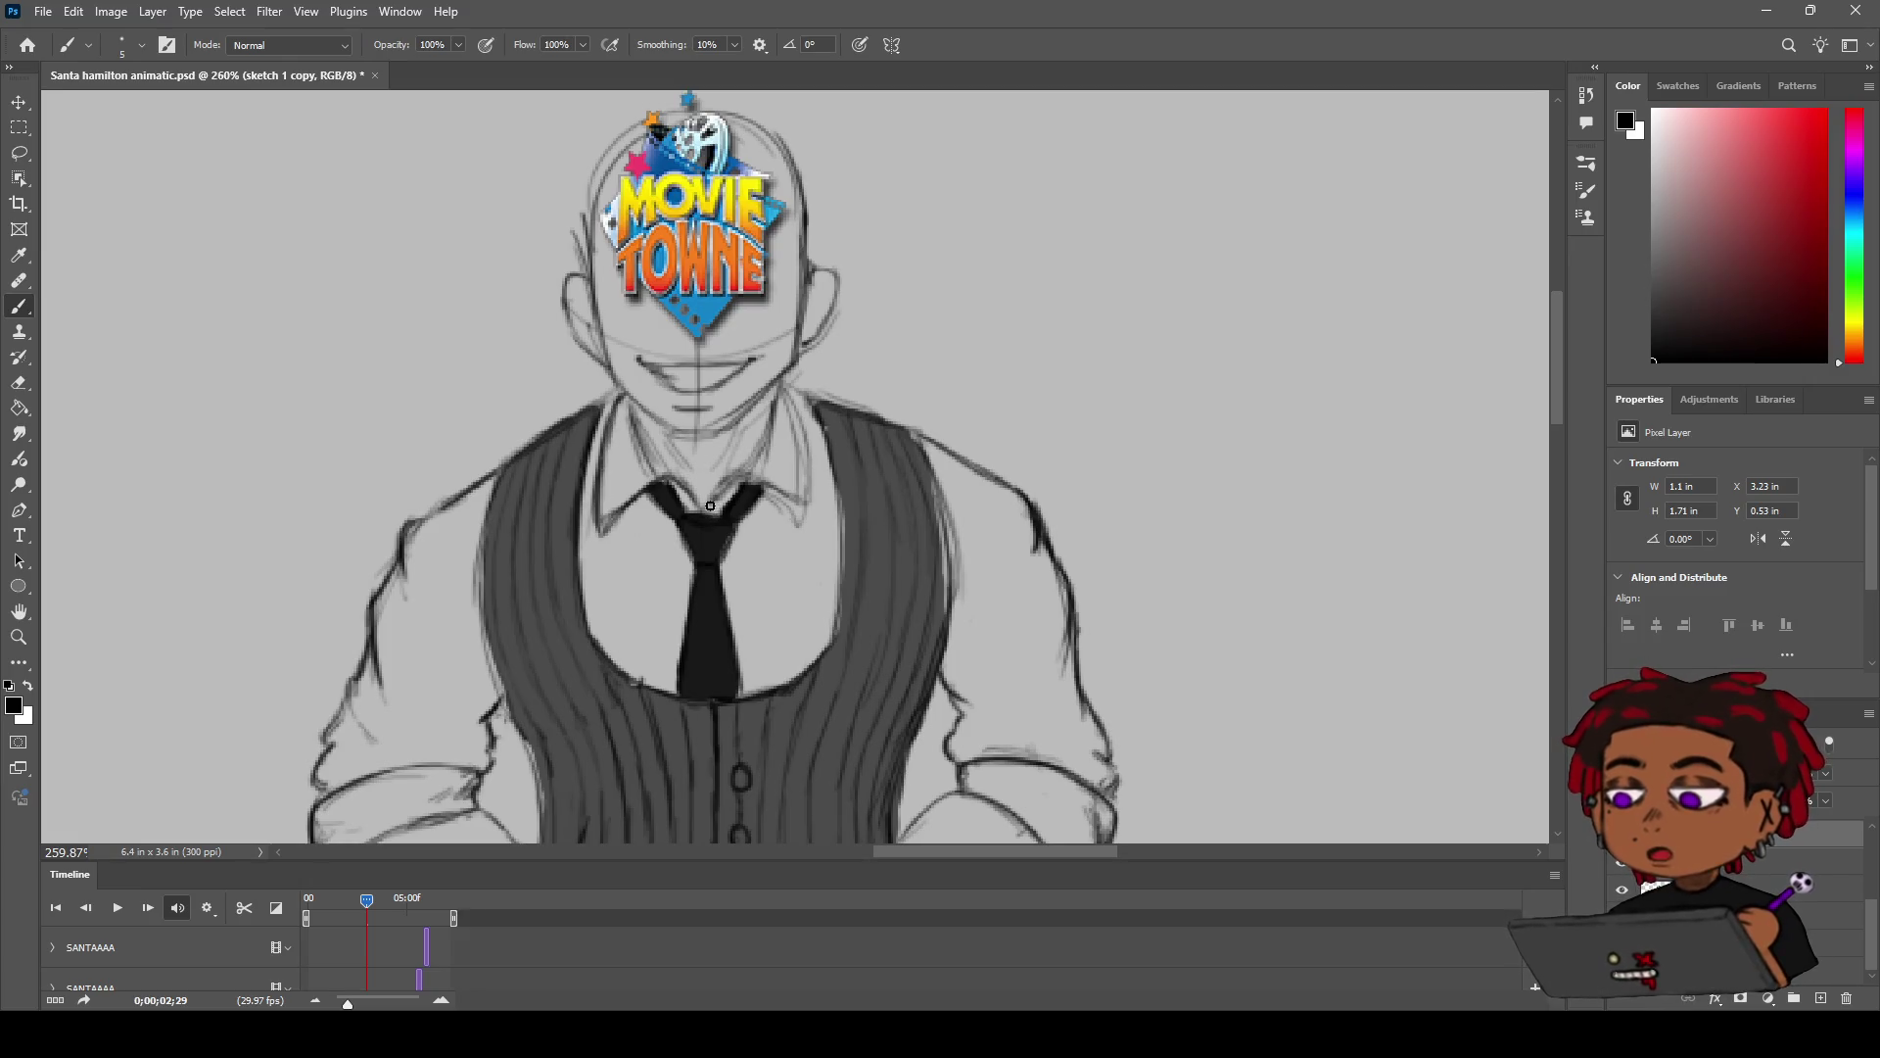
pyautogui.moveTo(779, 490); pyautogui.dragTo(801, 527)
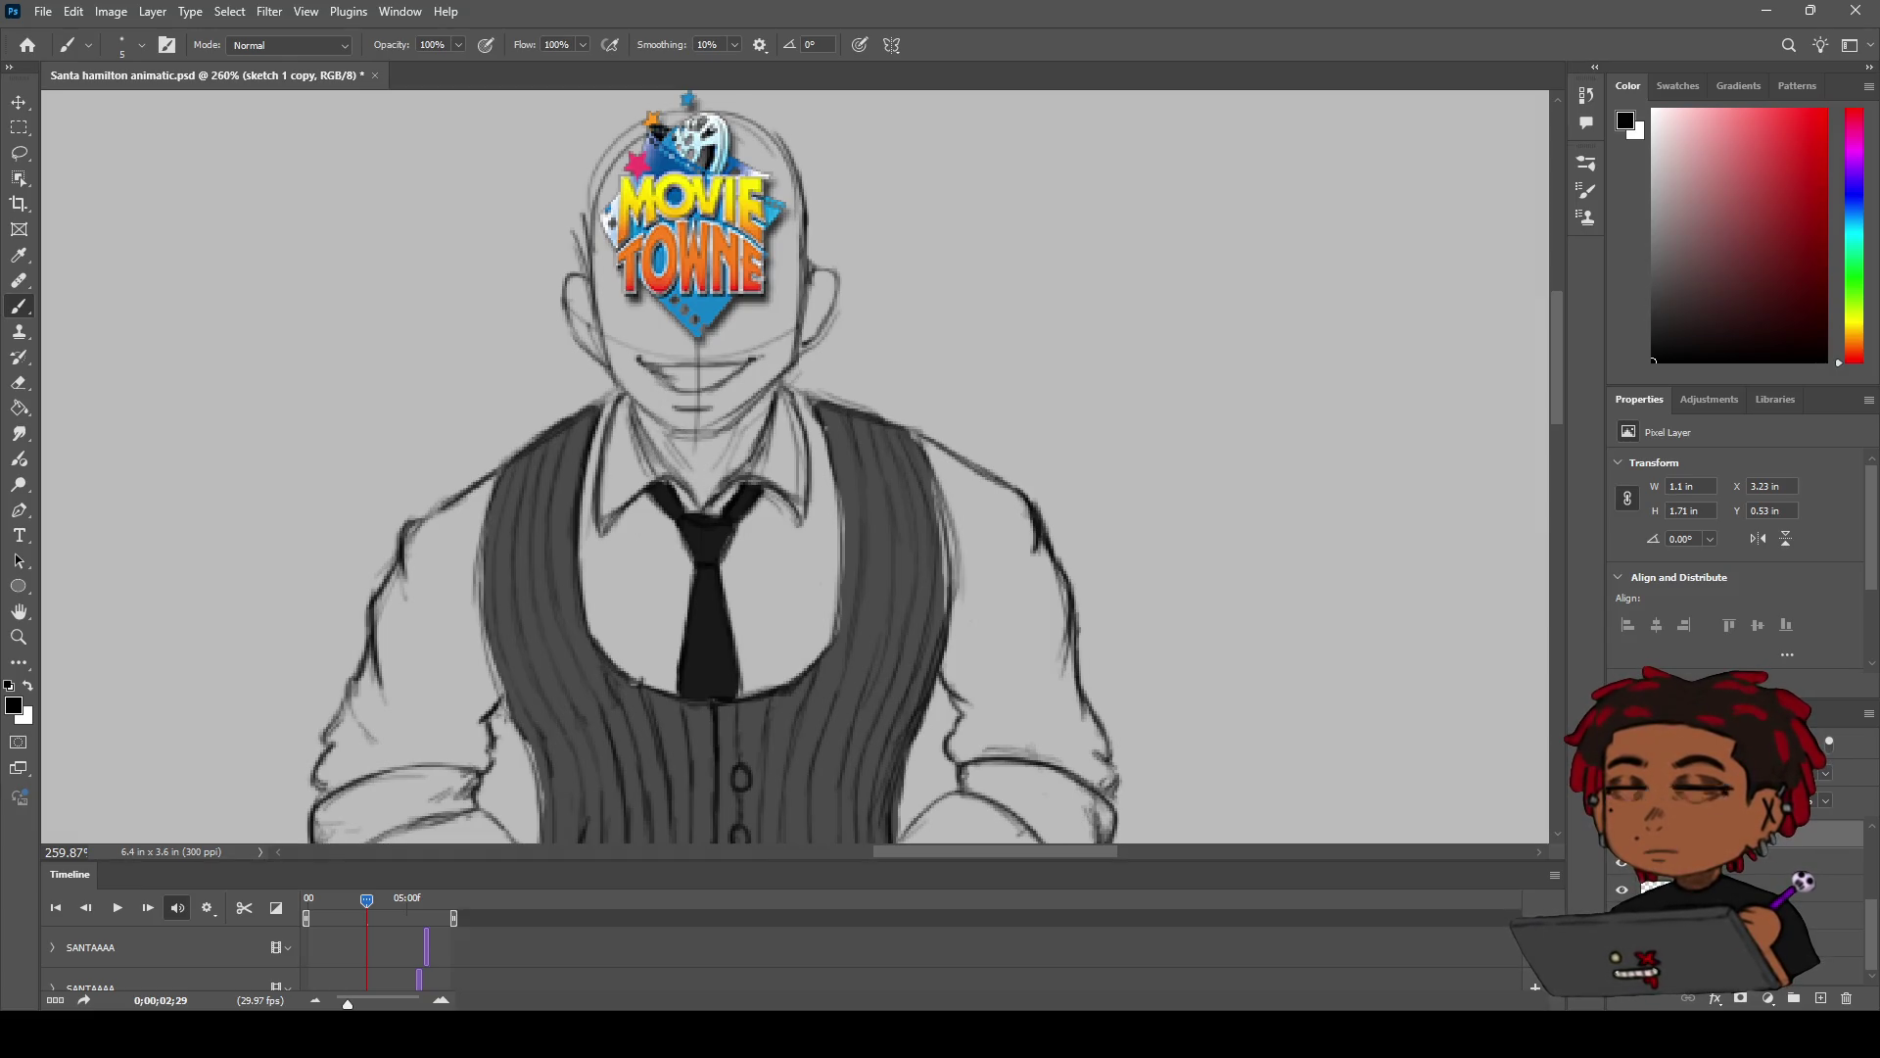
pyautogui.press('z')
pyautogui.moveTo(803, 589)
pyautogui.mouseDown()
pyautogui.moveTo(754, 589)
pyautogui.moveTo(767, 573)
pyautogui.mouseUp()
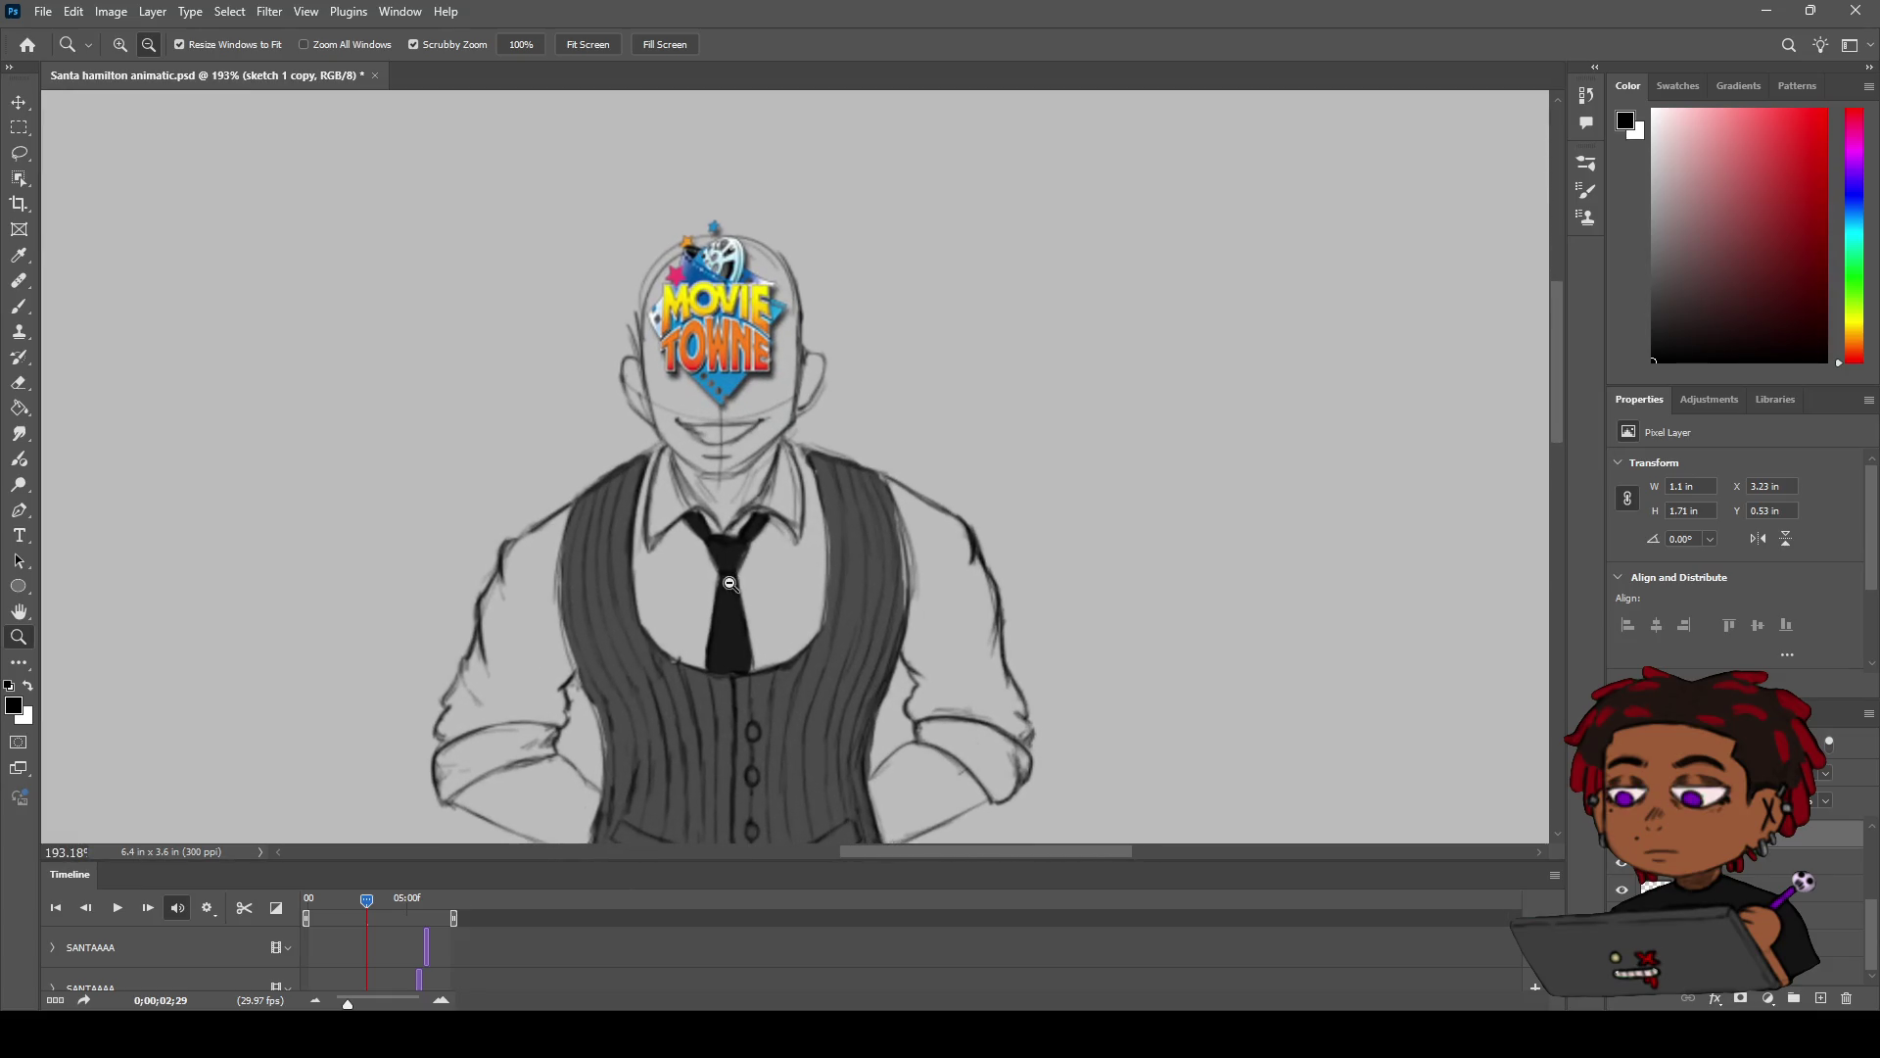
pyautogui.moveTo(737, 511); pyautogui.dragTo(716, 540)
pyautogui.press('b')
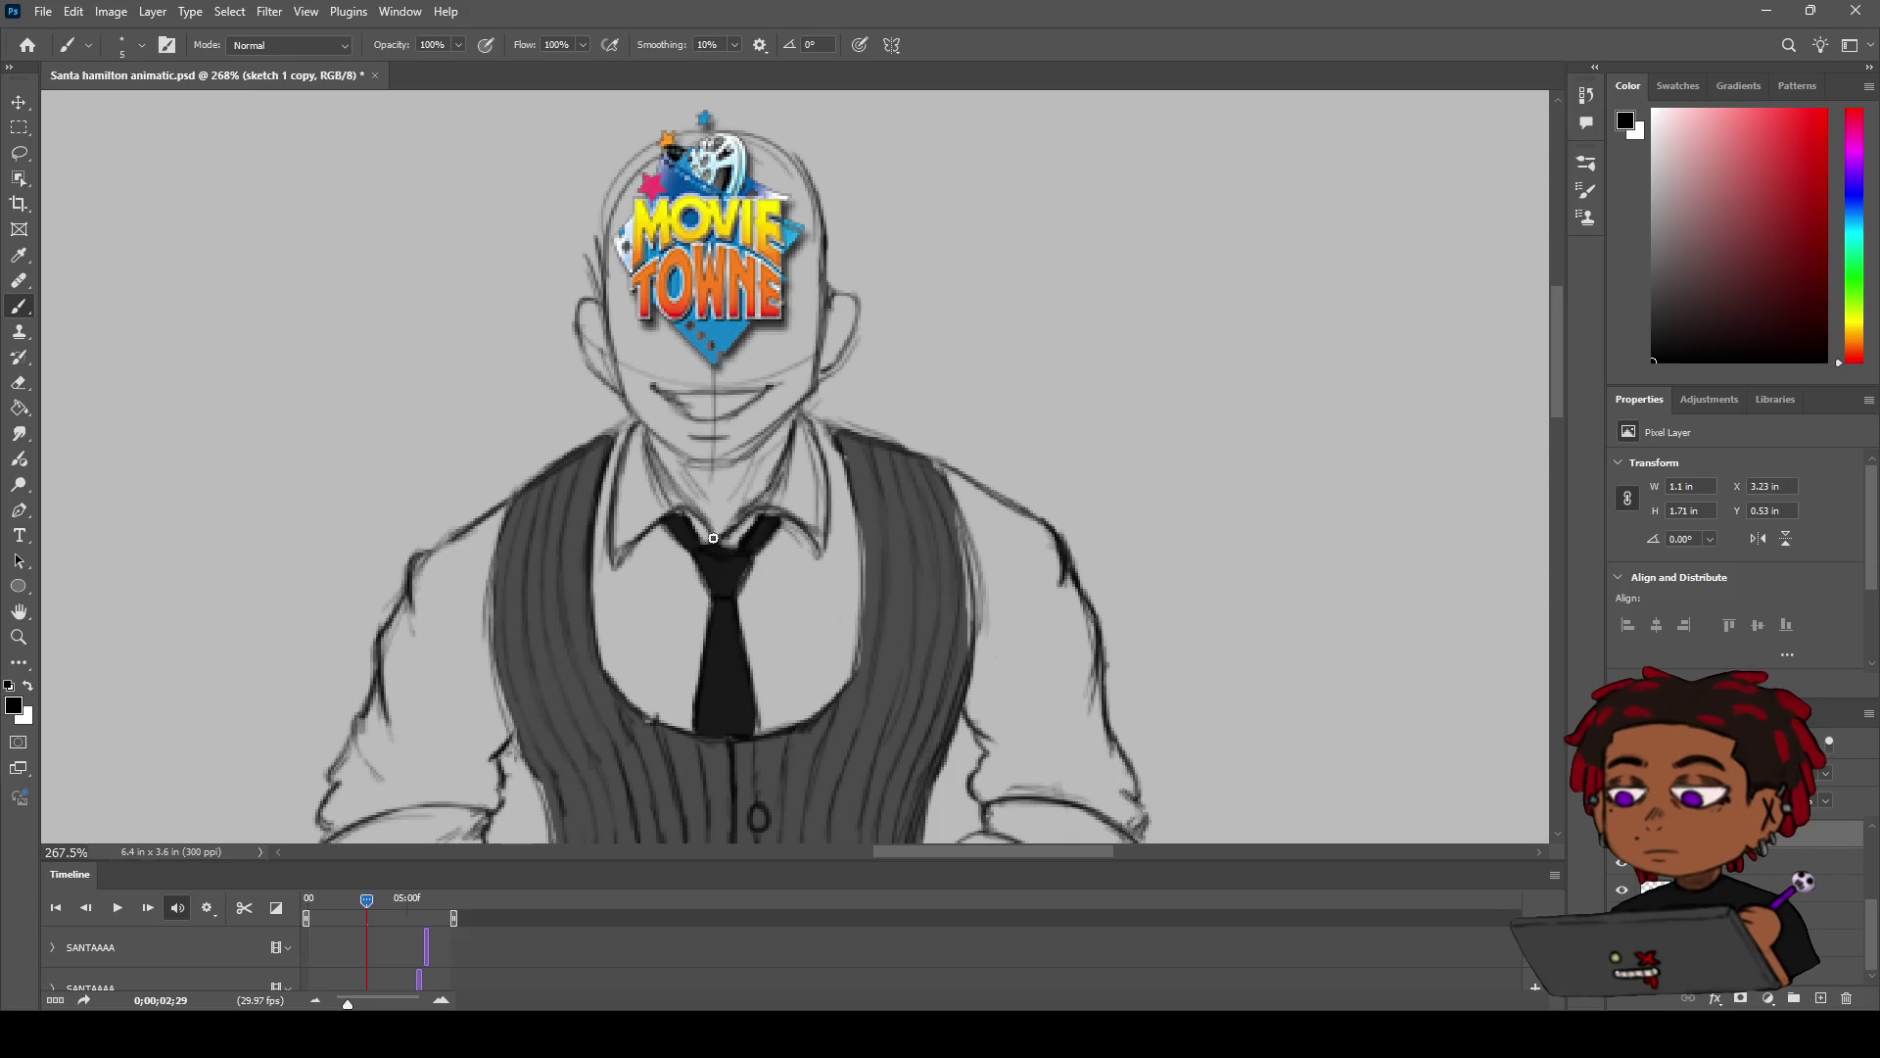
pyautogui.press('z')
pyautogui.moveTo(716, 536)
pyautogui.mouseDown()
pyautogui.moveTo(759, 501)
pyautogui.moveTo(772, 417)
pyautogui.mouseUp()
pyautogui.press('h')
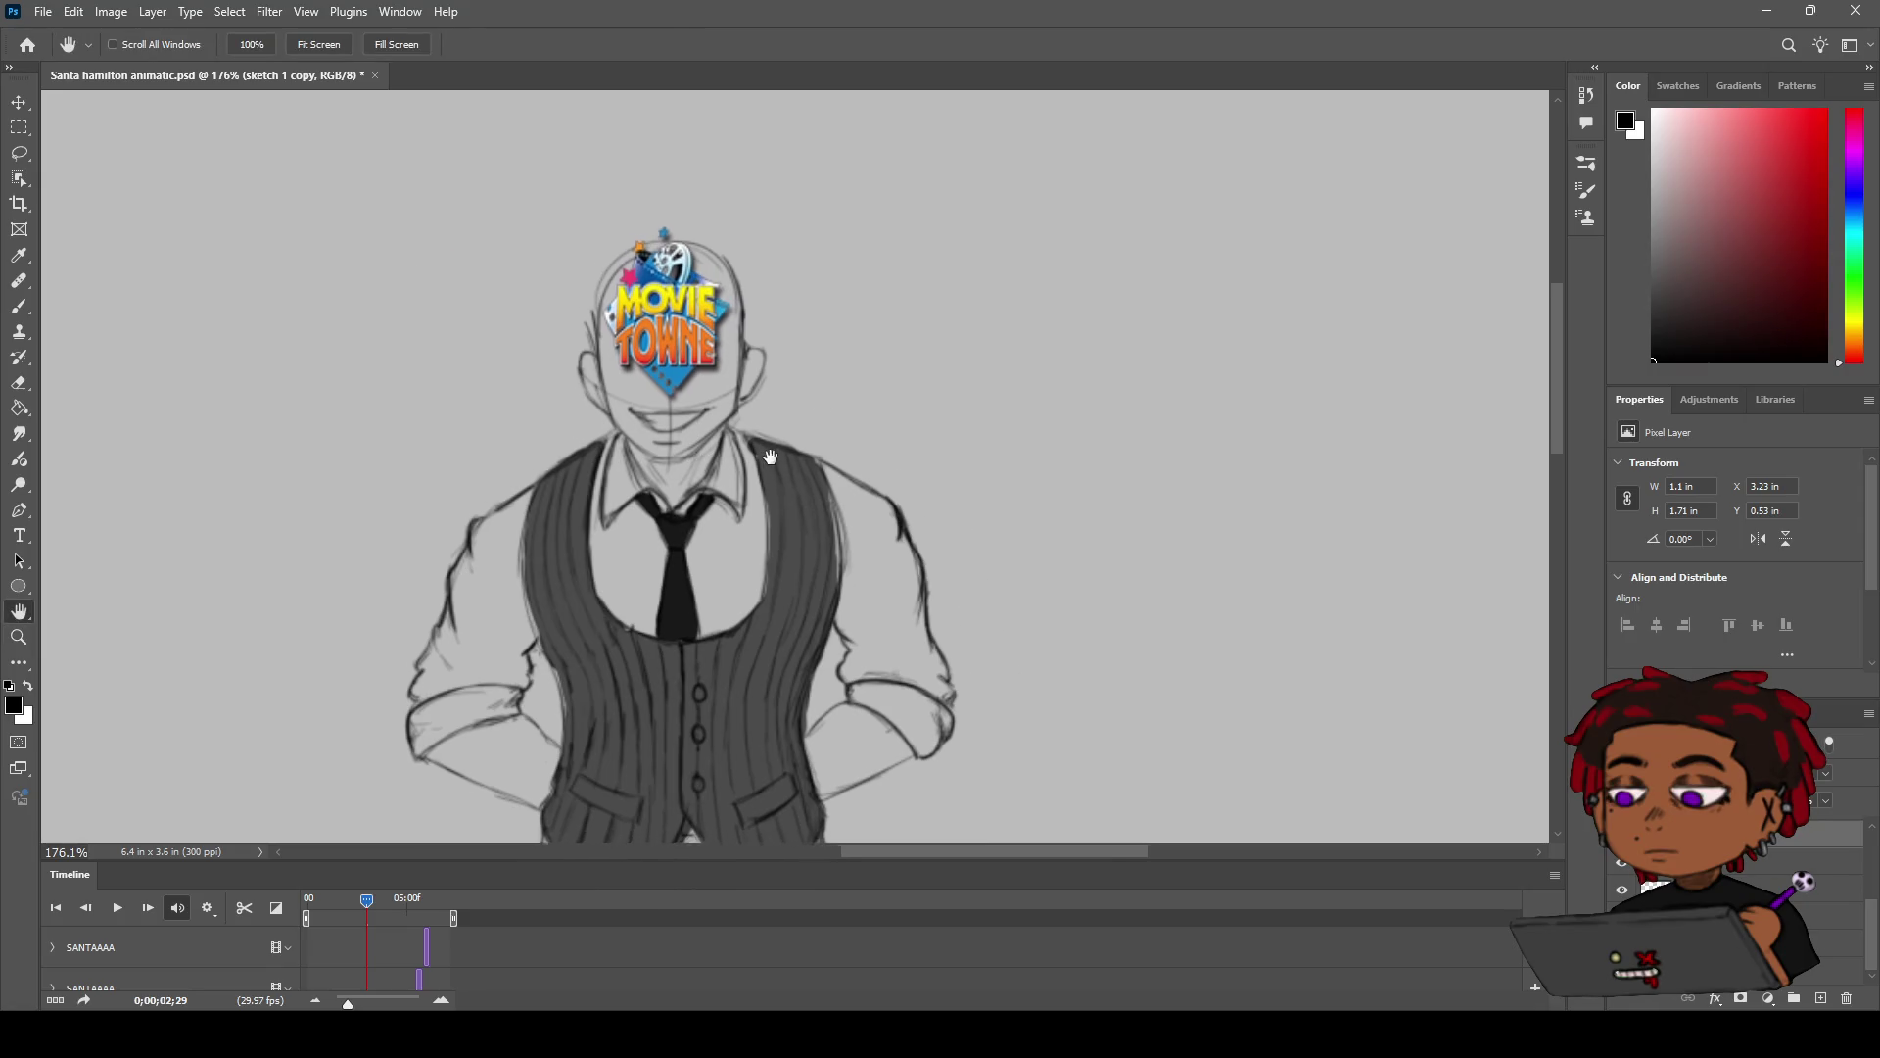
pyautogui.press('space')
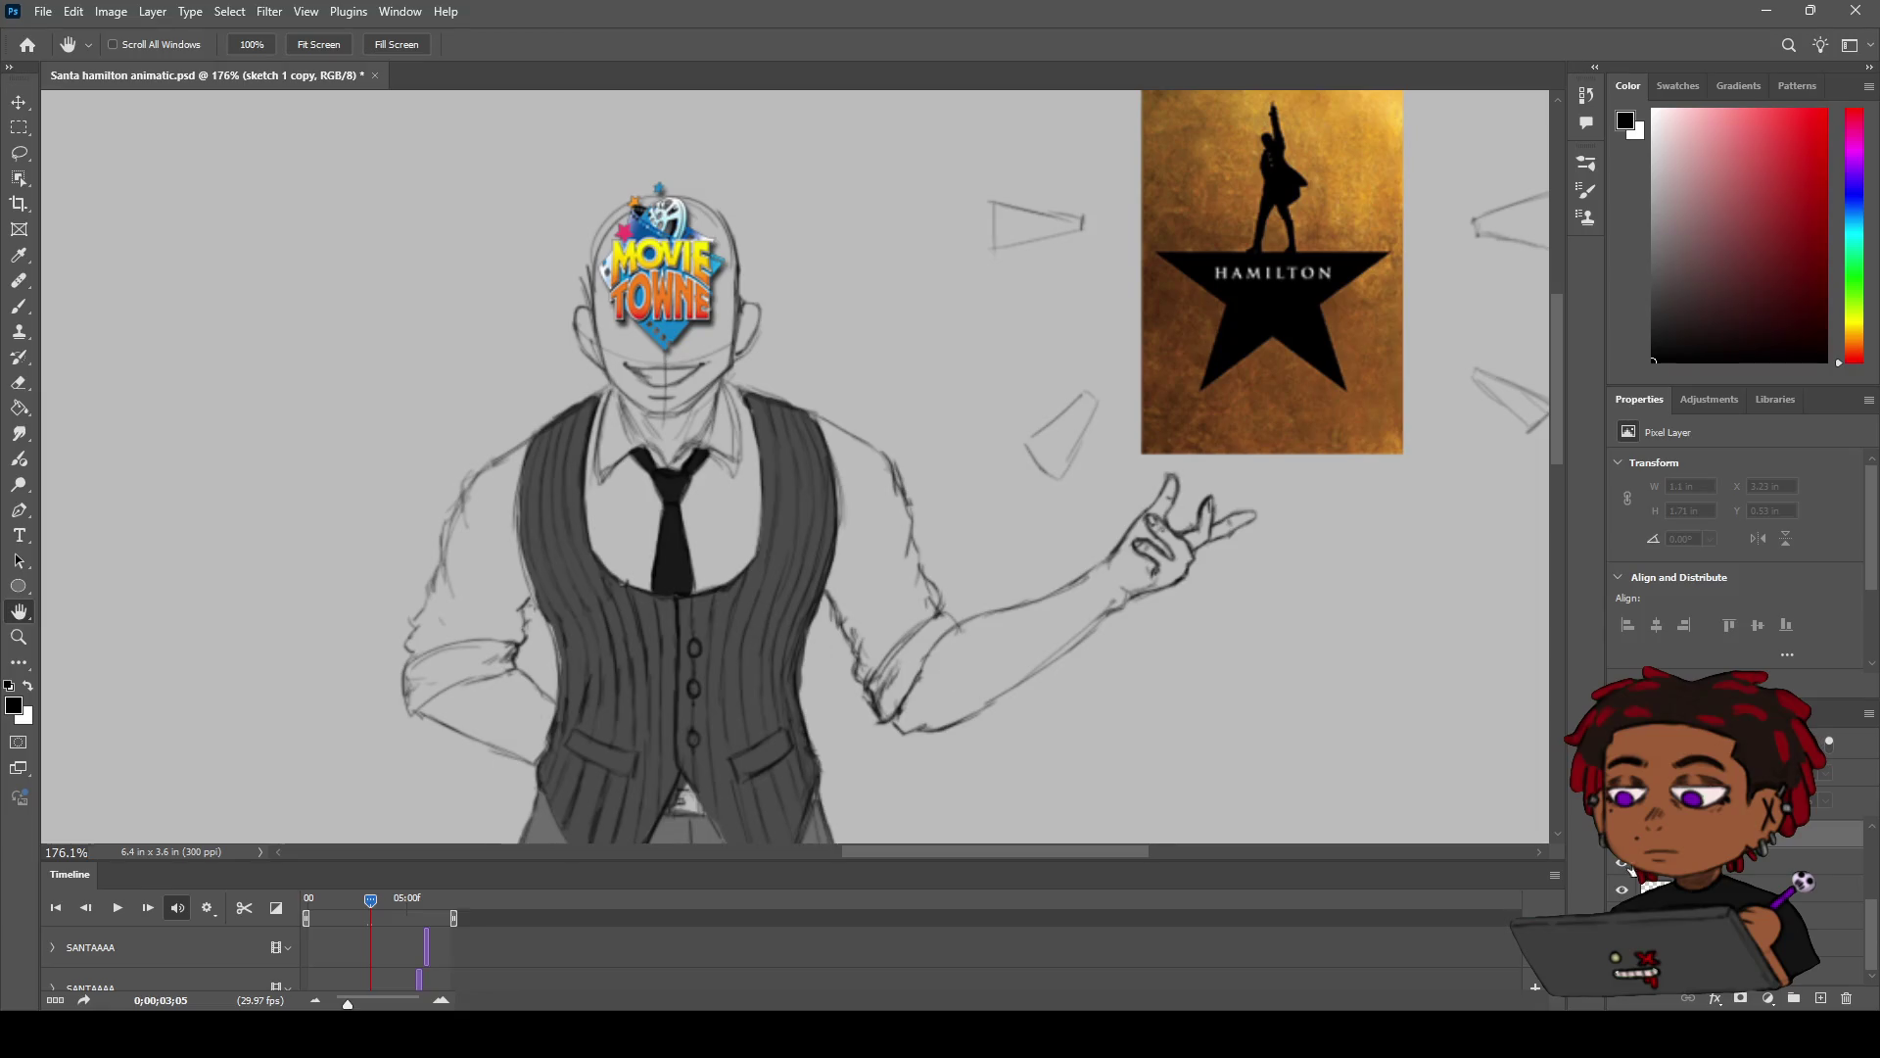
# Step: Move to the gesturing frame, select the sketch 1 copy 2 layer, and zoom on the vest and arm
pyautogui.moveTo(1874, 905); pyautogui.dragTo(1874, 886)
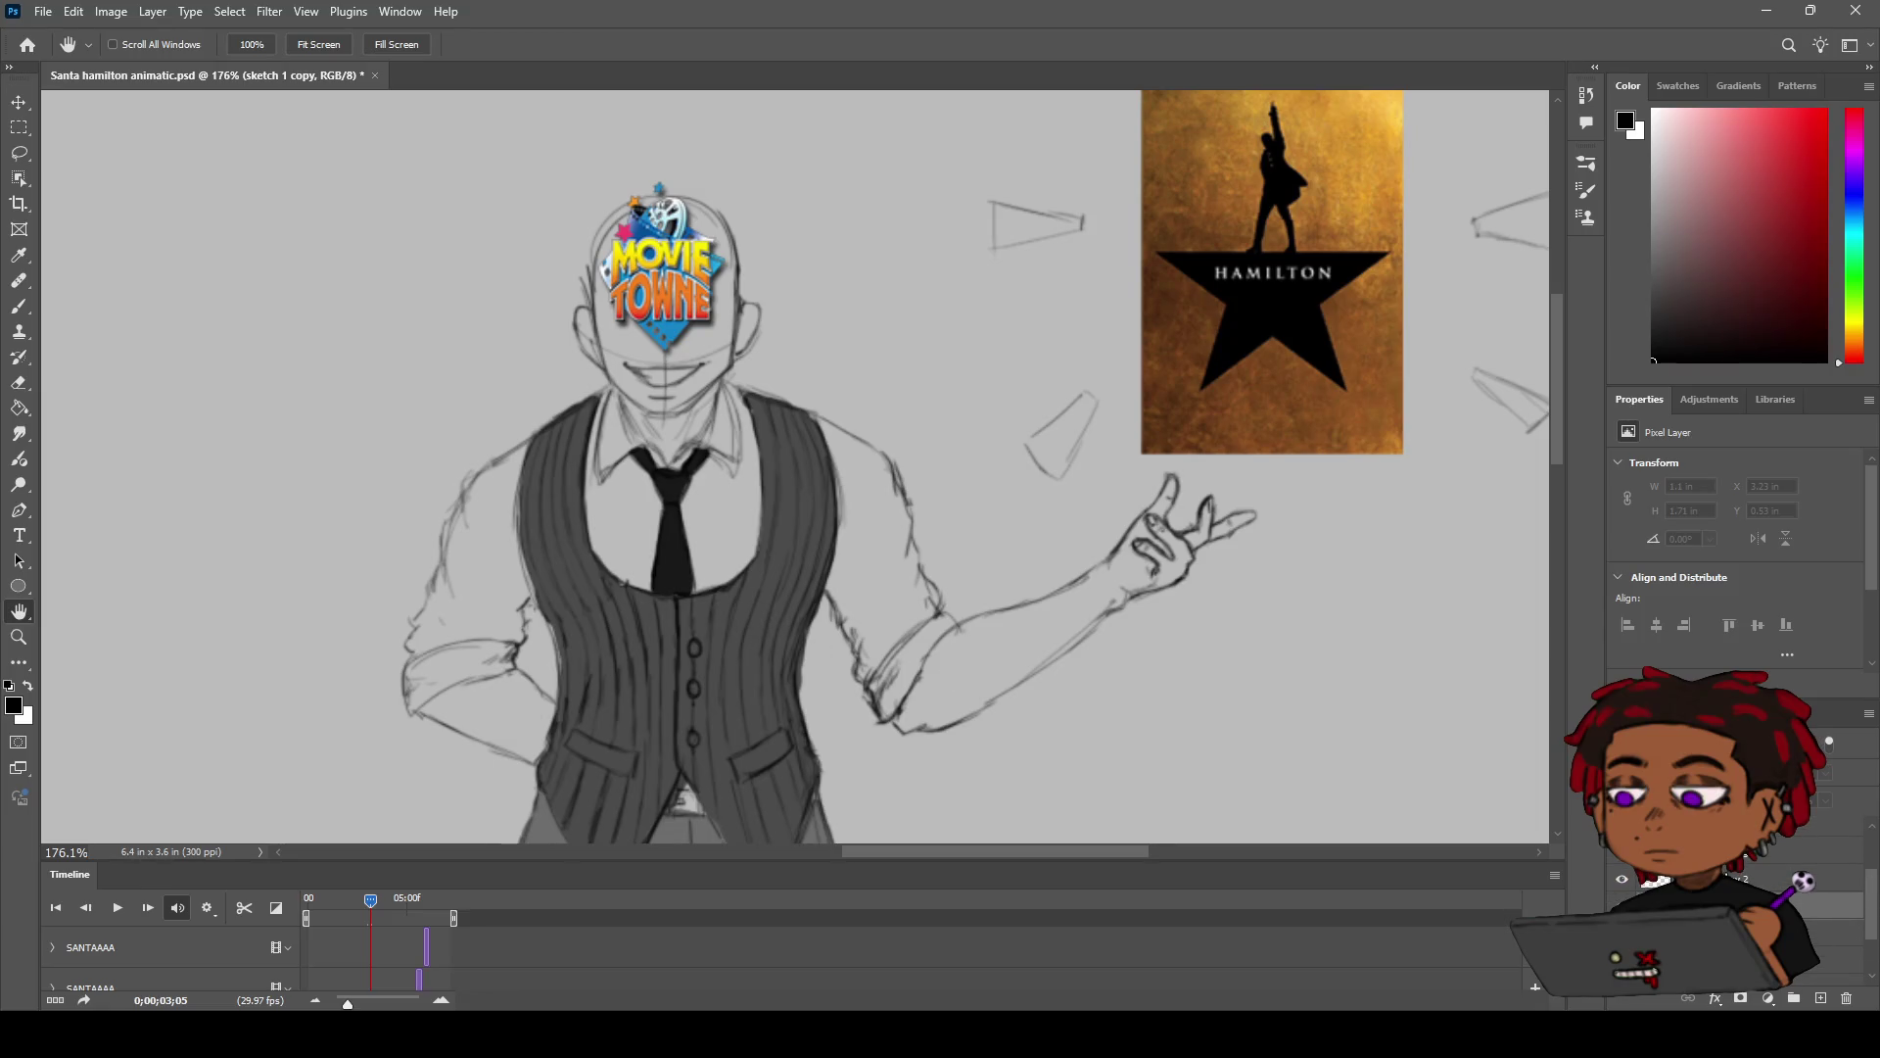
pyautogui.click(1753, 878)
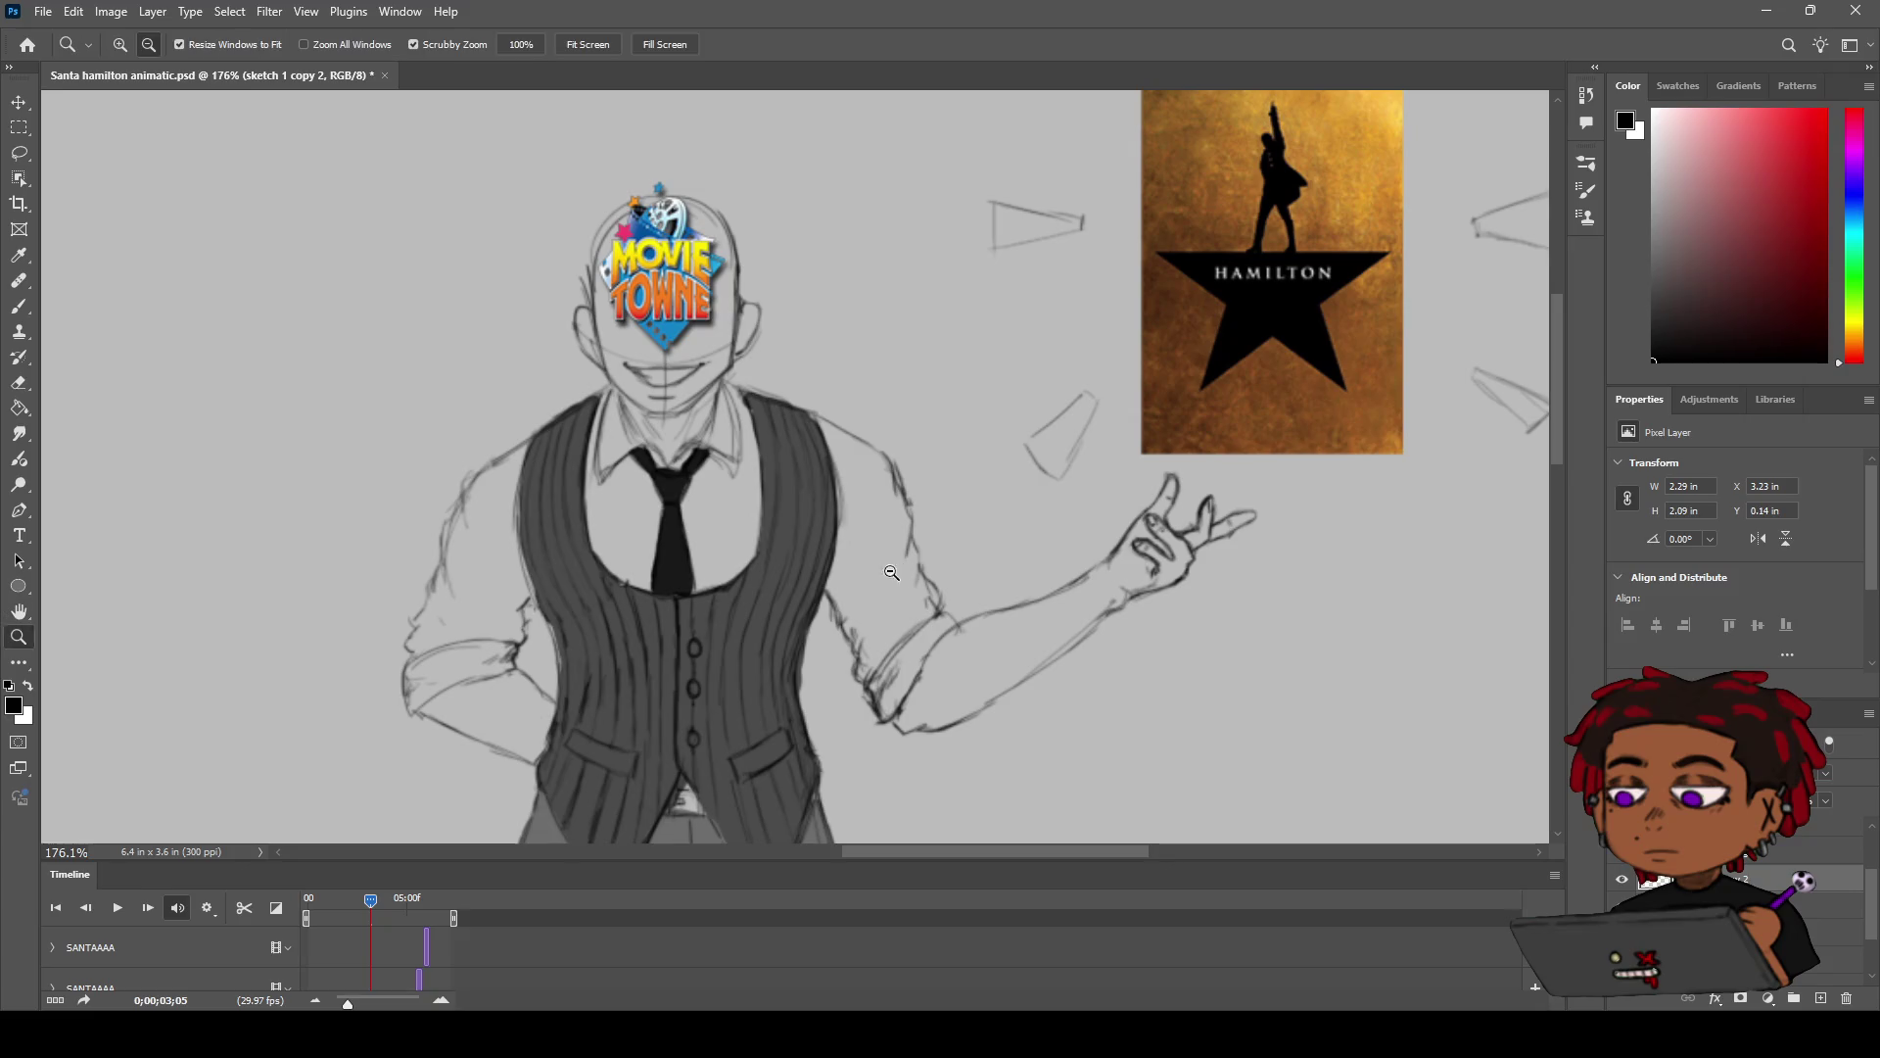
pyautogui.scroll(3, 832, 526)
pyautogui.scroll(-2, 832, 526)
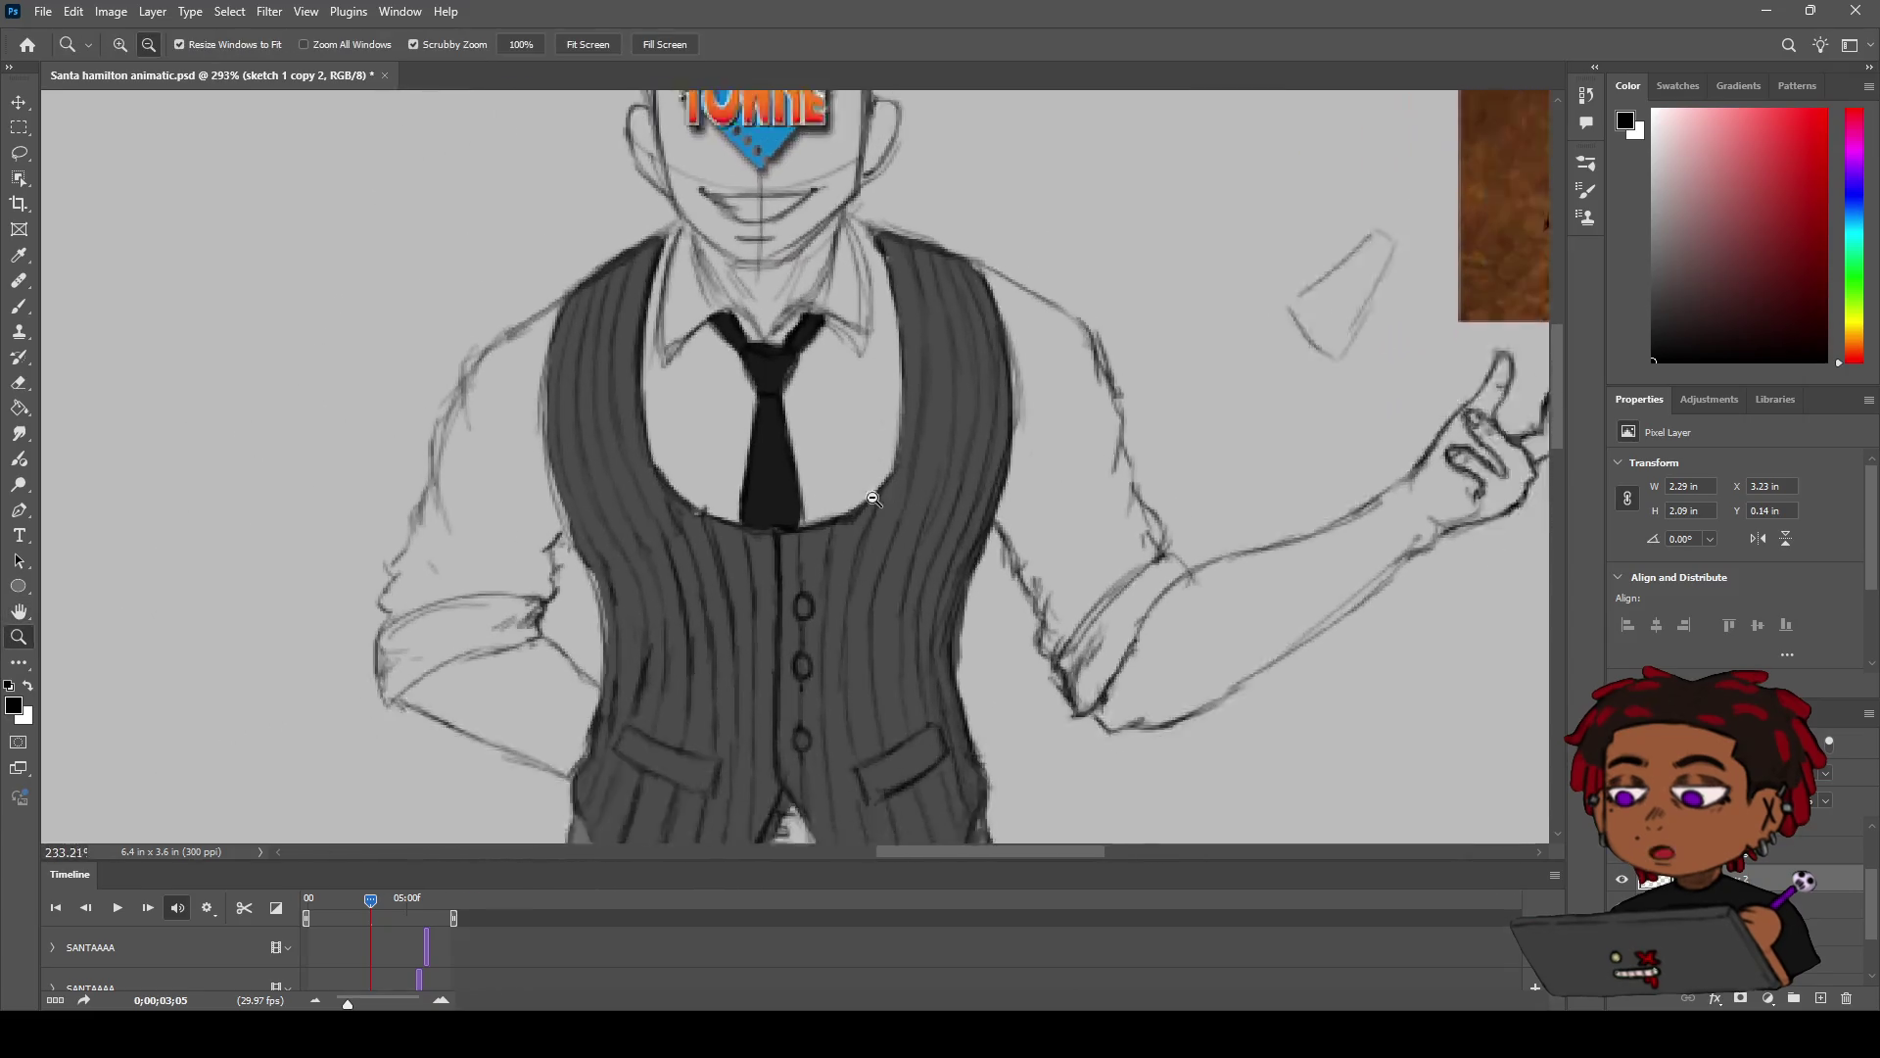
pyautogui.moveTo(751, 542); pyautogui.dragTo(809, 517)
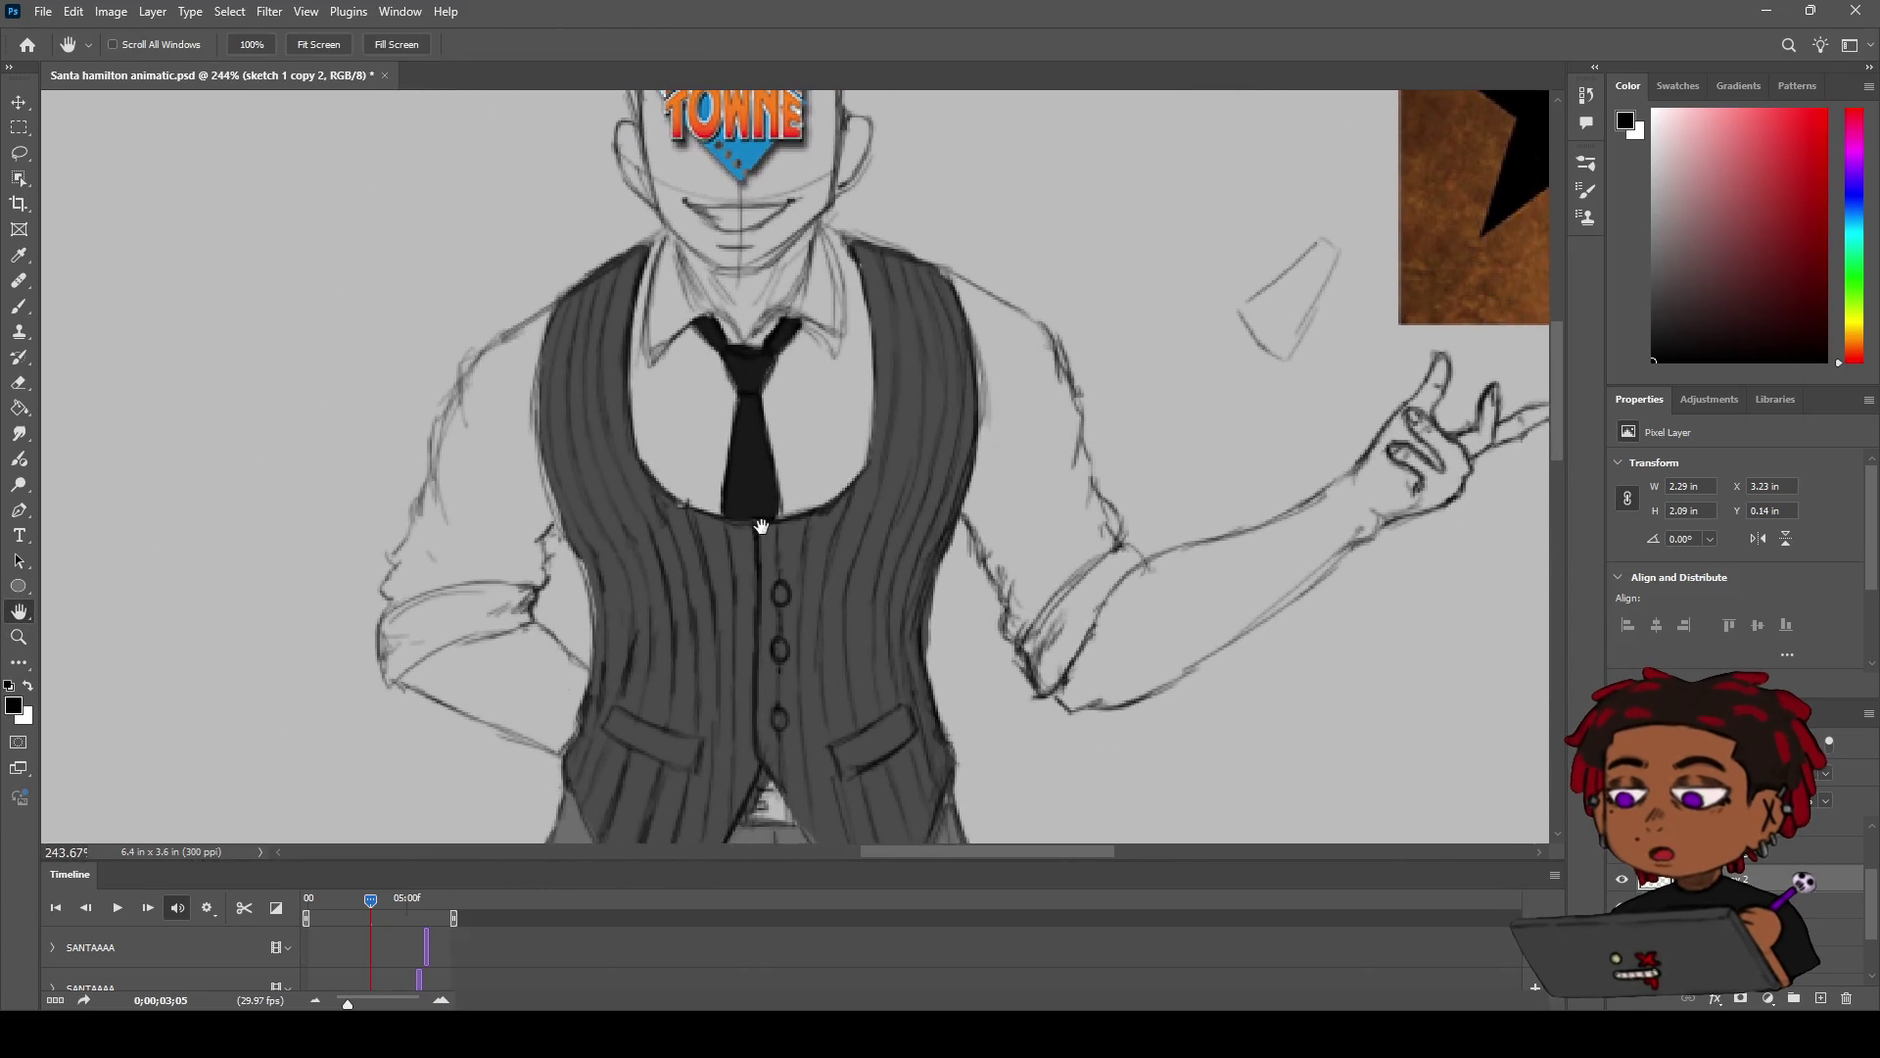
pyautogui.scroll(1, 809, 517)
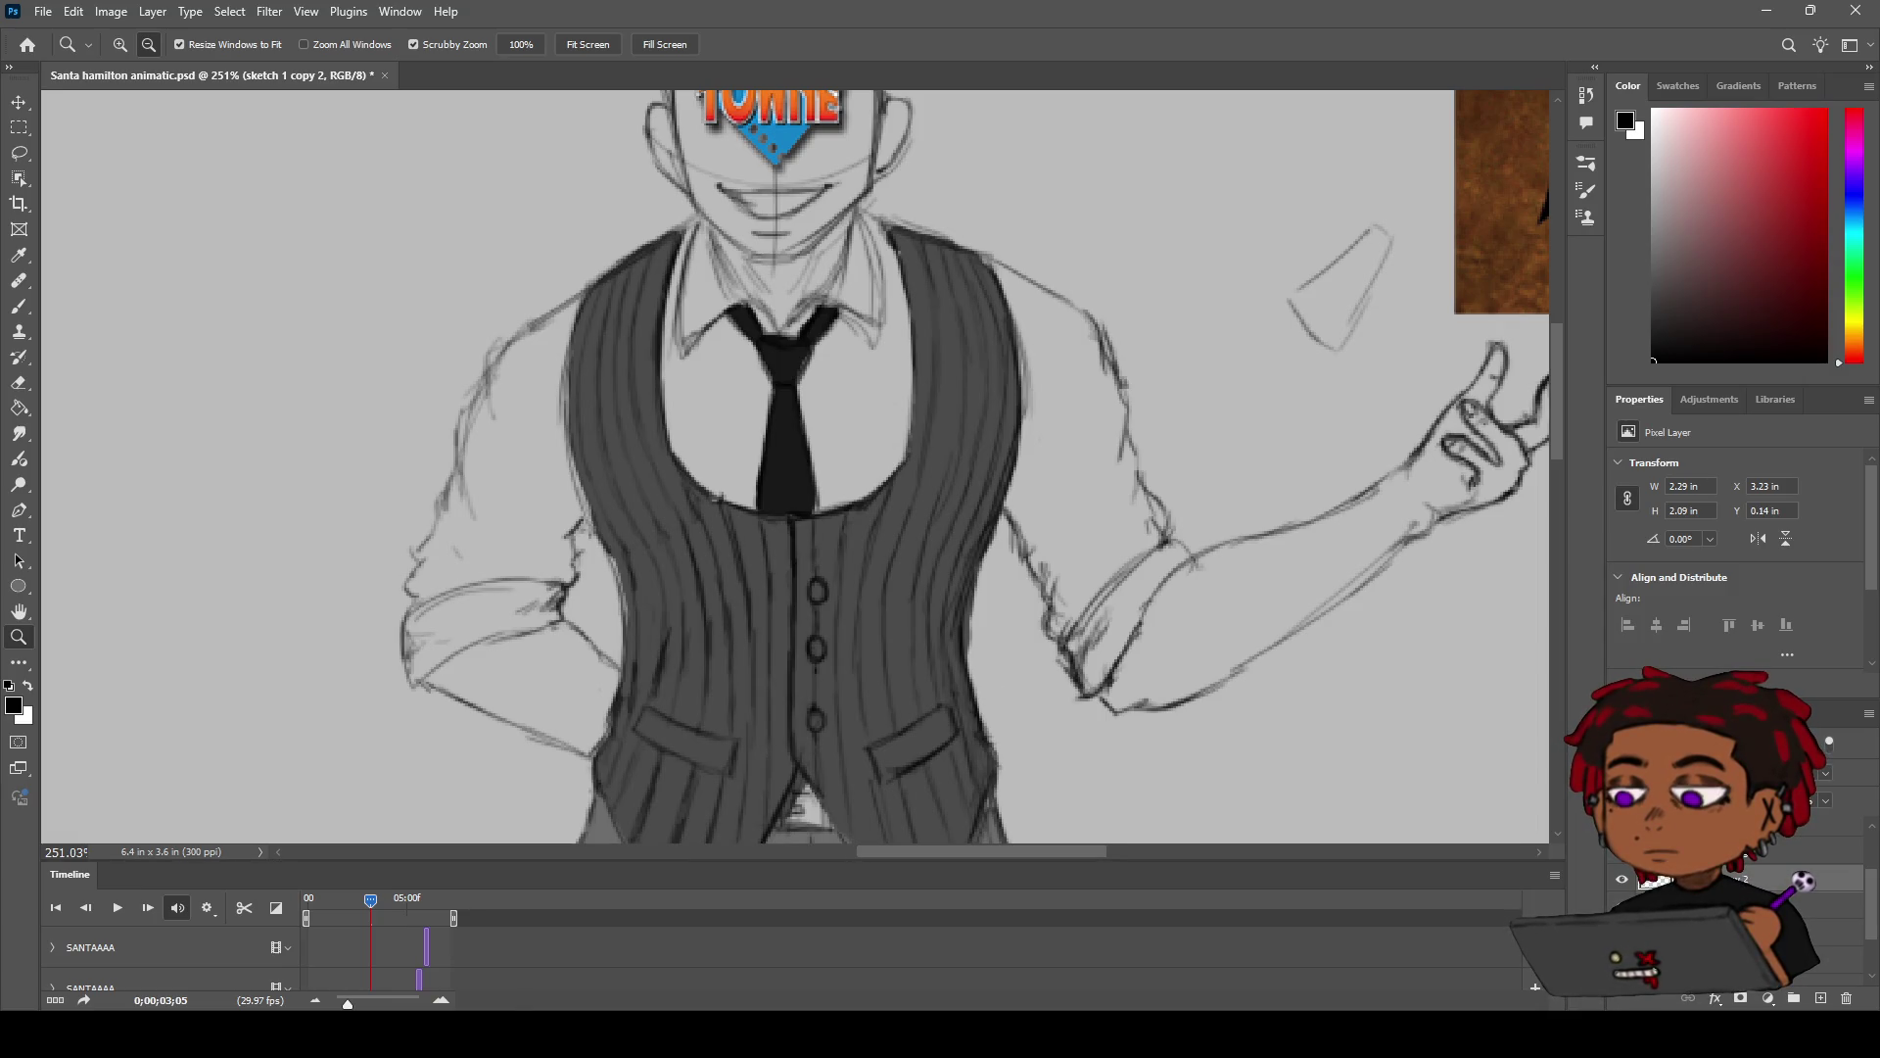
pyautogui.scroll(-3, 602, 440)
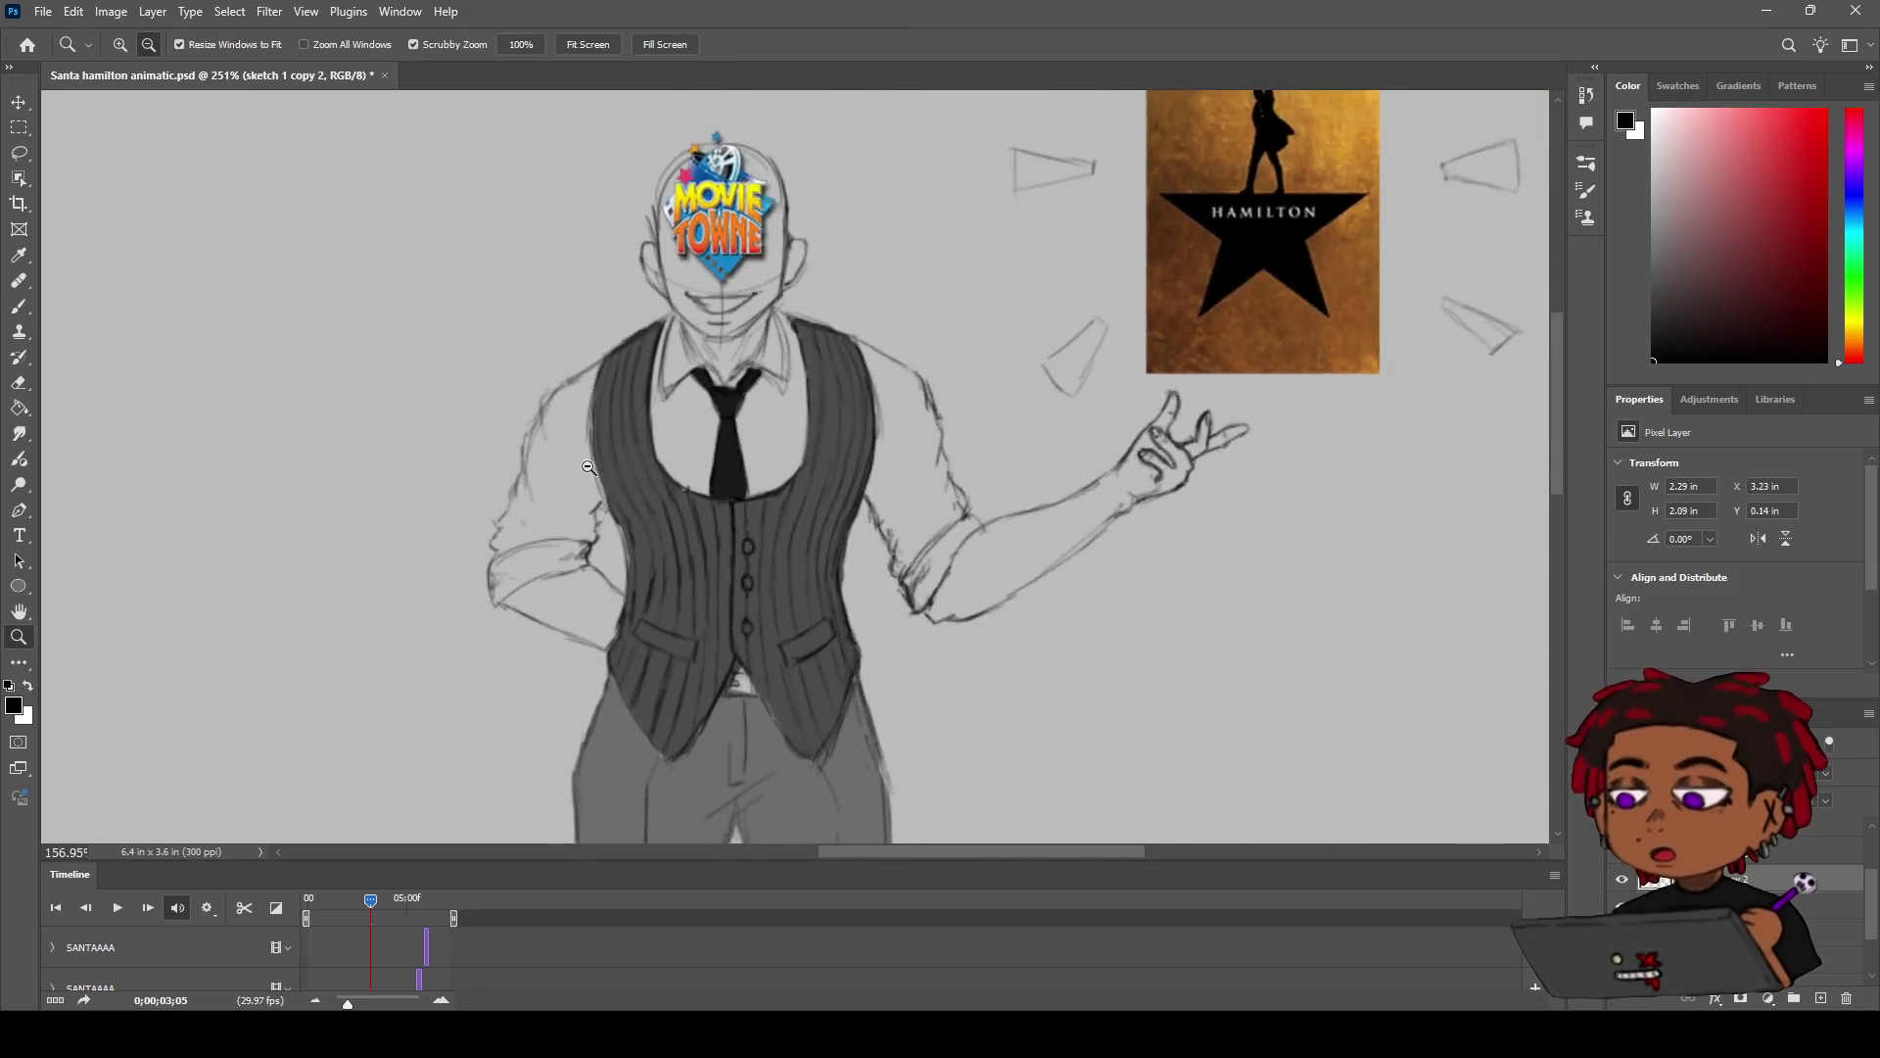
# Step: Retrace the left shoulder line in a darker stroke, retrying until clean
pyautogui.scroll(2, 603, 441)
pyautogui.moveTo(603, 440); pyautogui.dragTo(659, 432)
pyautogui.press('b')
pyautogui.scroll(2, 685, 396)
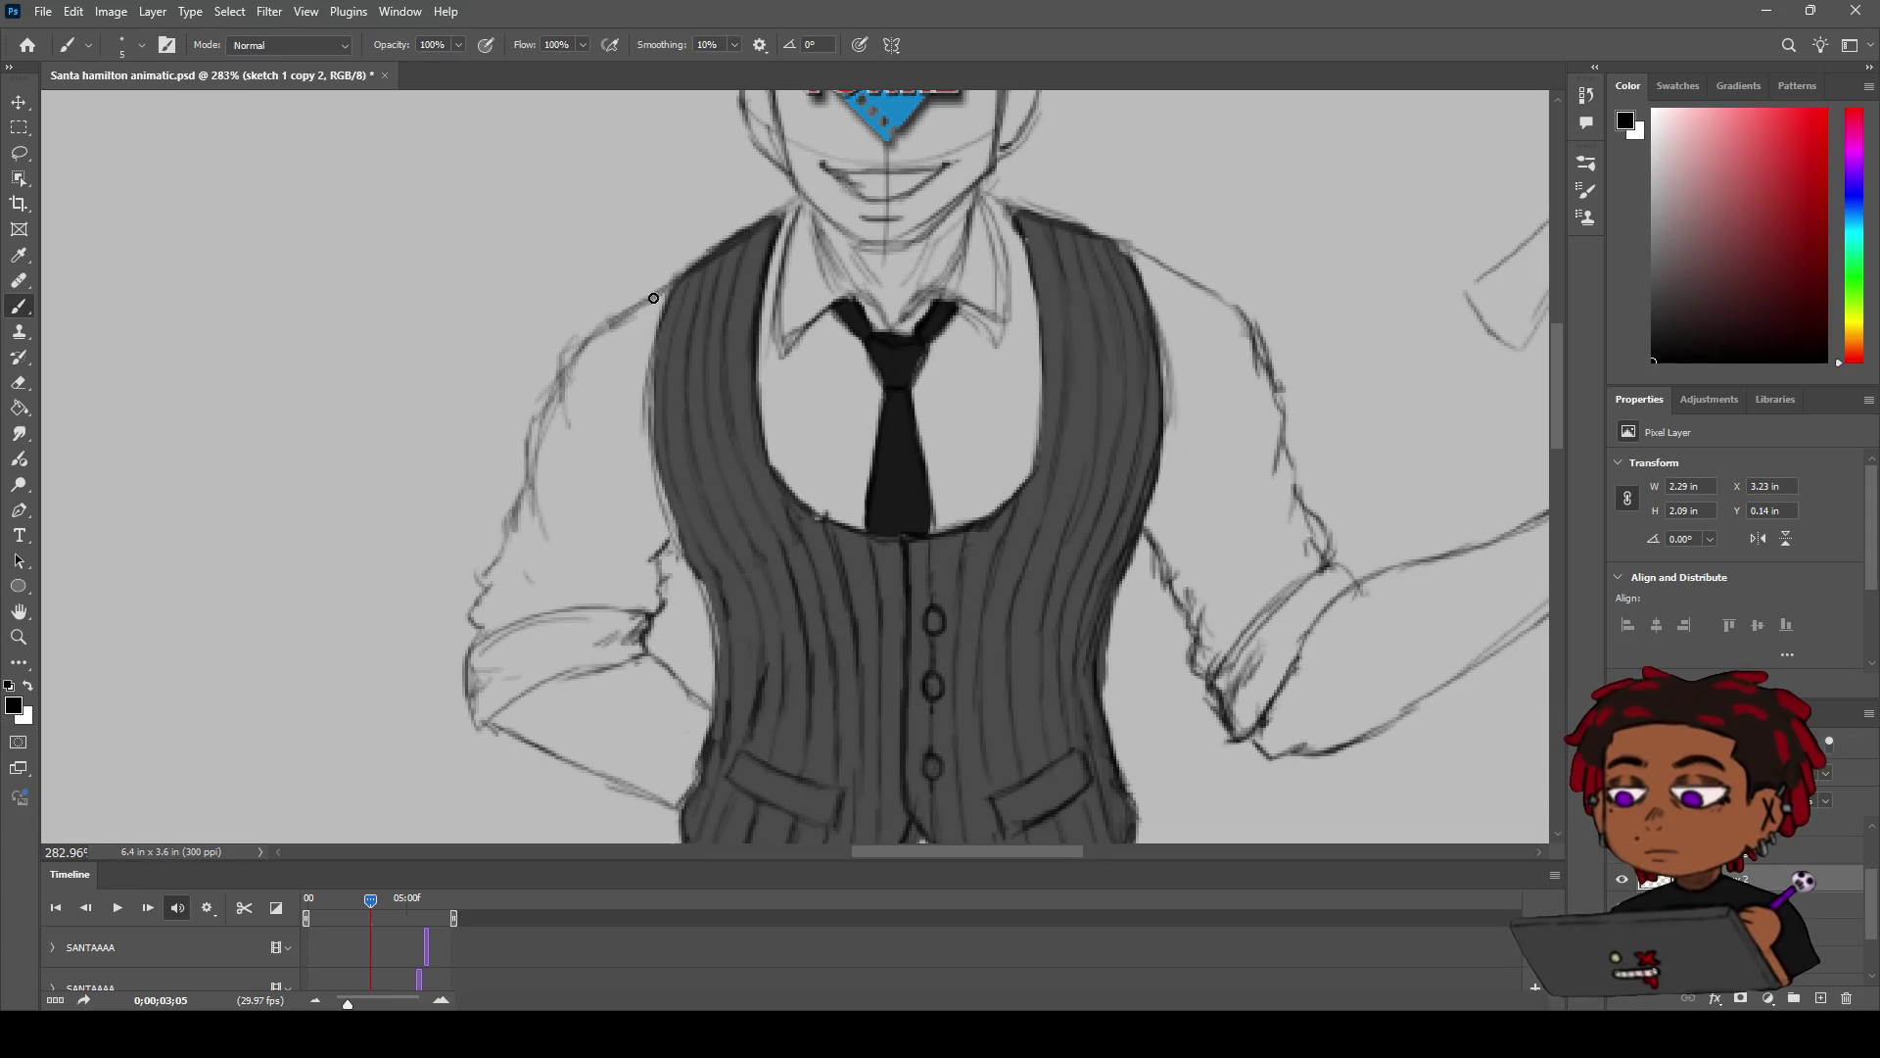
pyautogui.moveTo(671, 292); pyautogui.dragTo(576, 355)
pyautogui.hotkey('ctrl', 'z')
pyautogui.moveTo(676, 286)
pyautogui.mouseDown()
pyautogui.moveTo(588, 348)
pyautogui.moveTo(534, 488)
pyautogui.mouseUp()
# Step: Redraw the outer upper-arm outline down toward the elbow, redoing strokes until clean
pyautogui.hotkey('ctrl', 'z')
pyautogui.moveTo(564, 387); pyautogui.dragTo(537, 507)
pyautogui.hotkey('ctrl', 'z')
pyautogui.moveTo(564, 390); pyautogui.dragTo(539, 511)
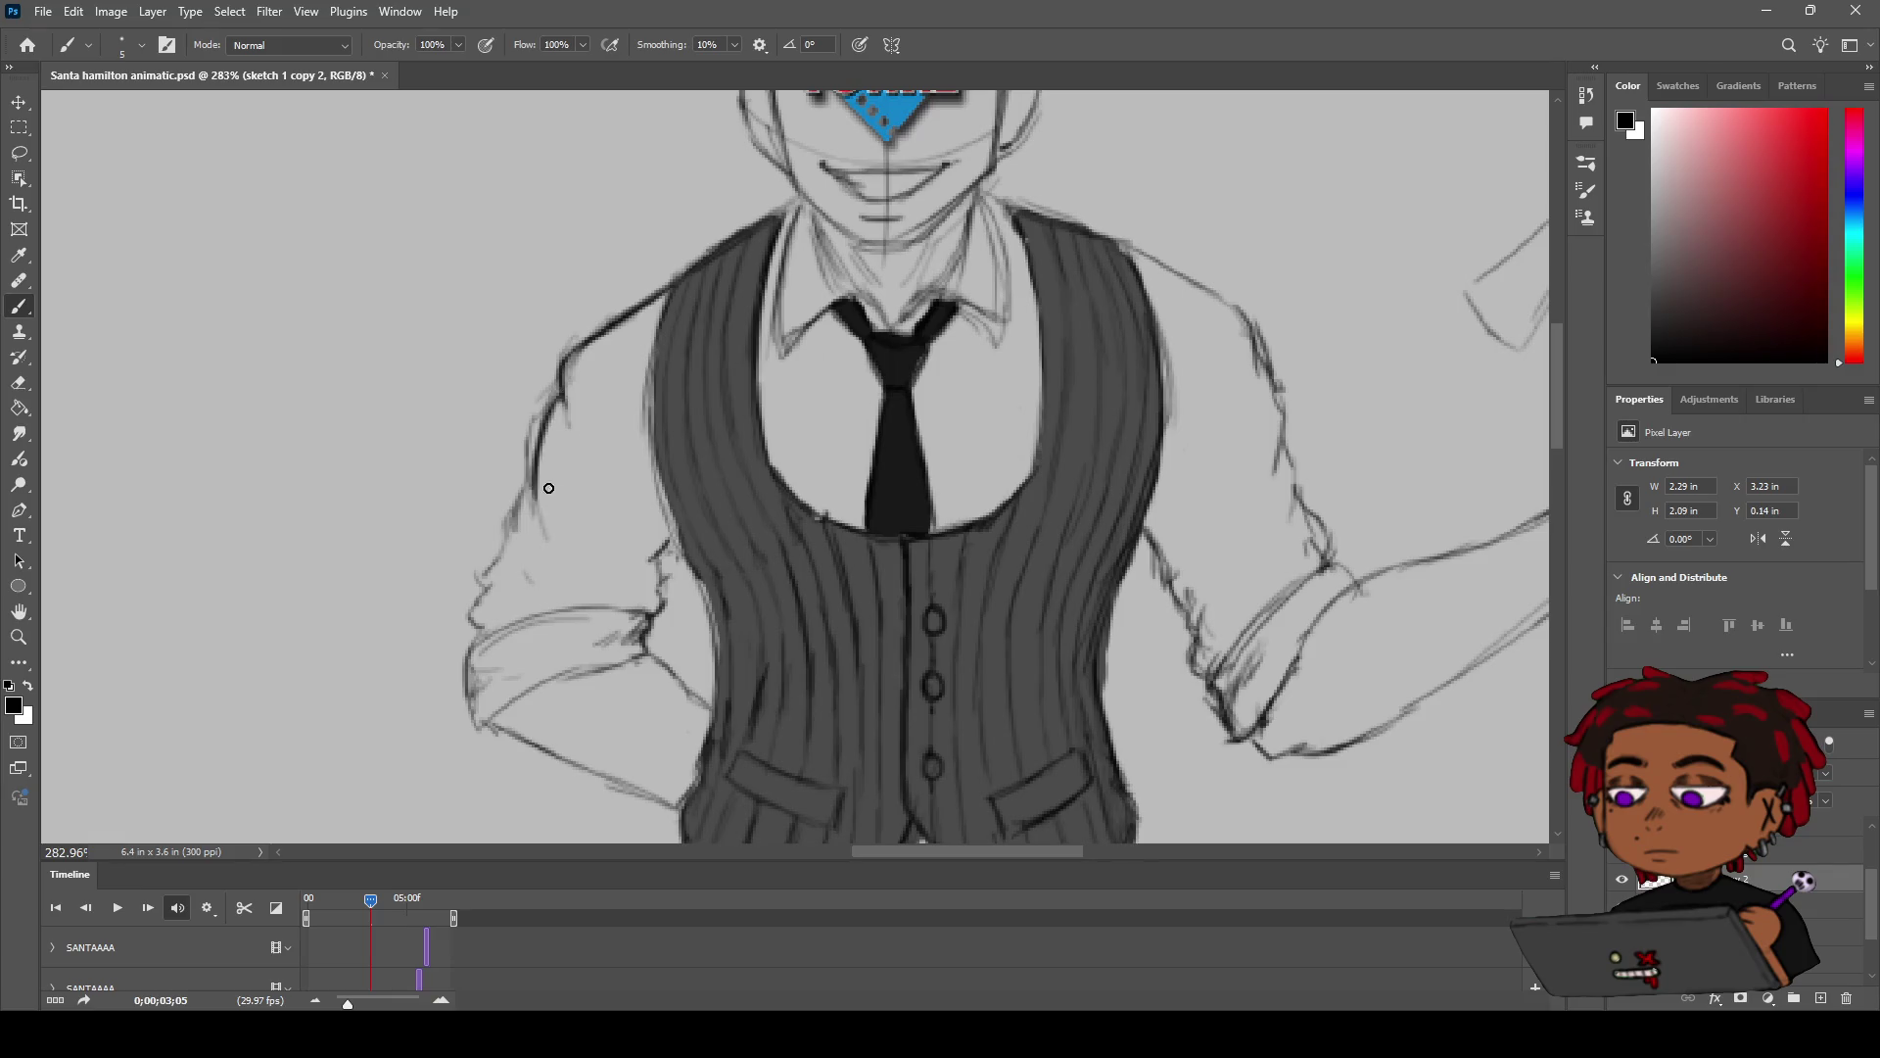
pyautogui.hotkey('ctrl', 'z')
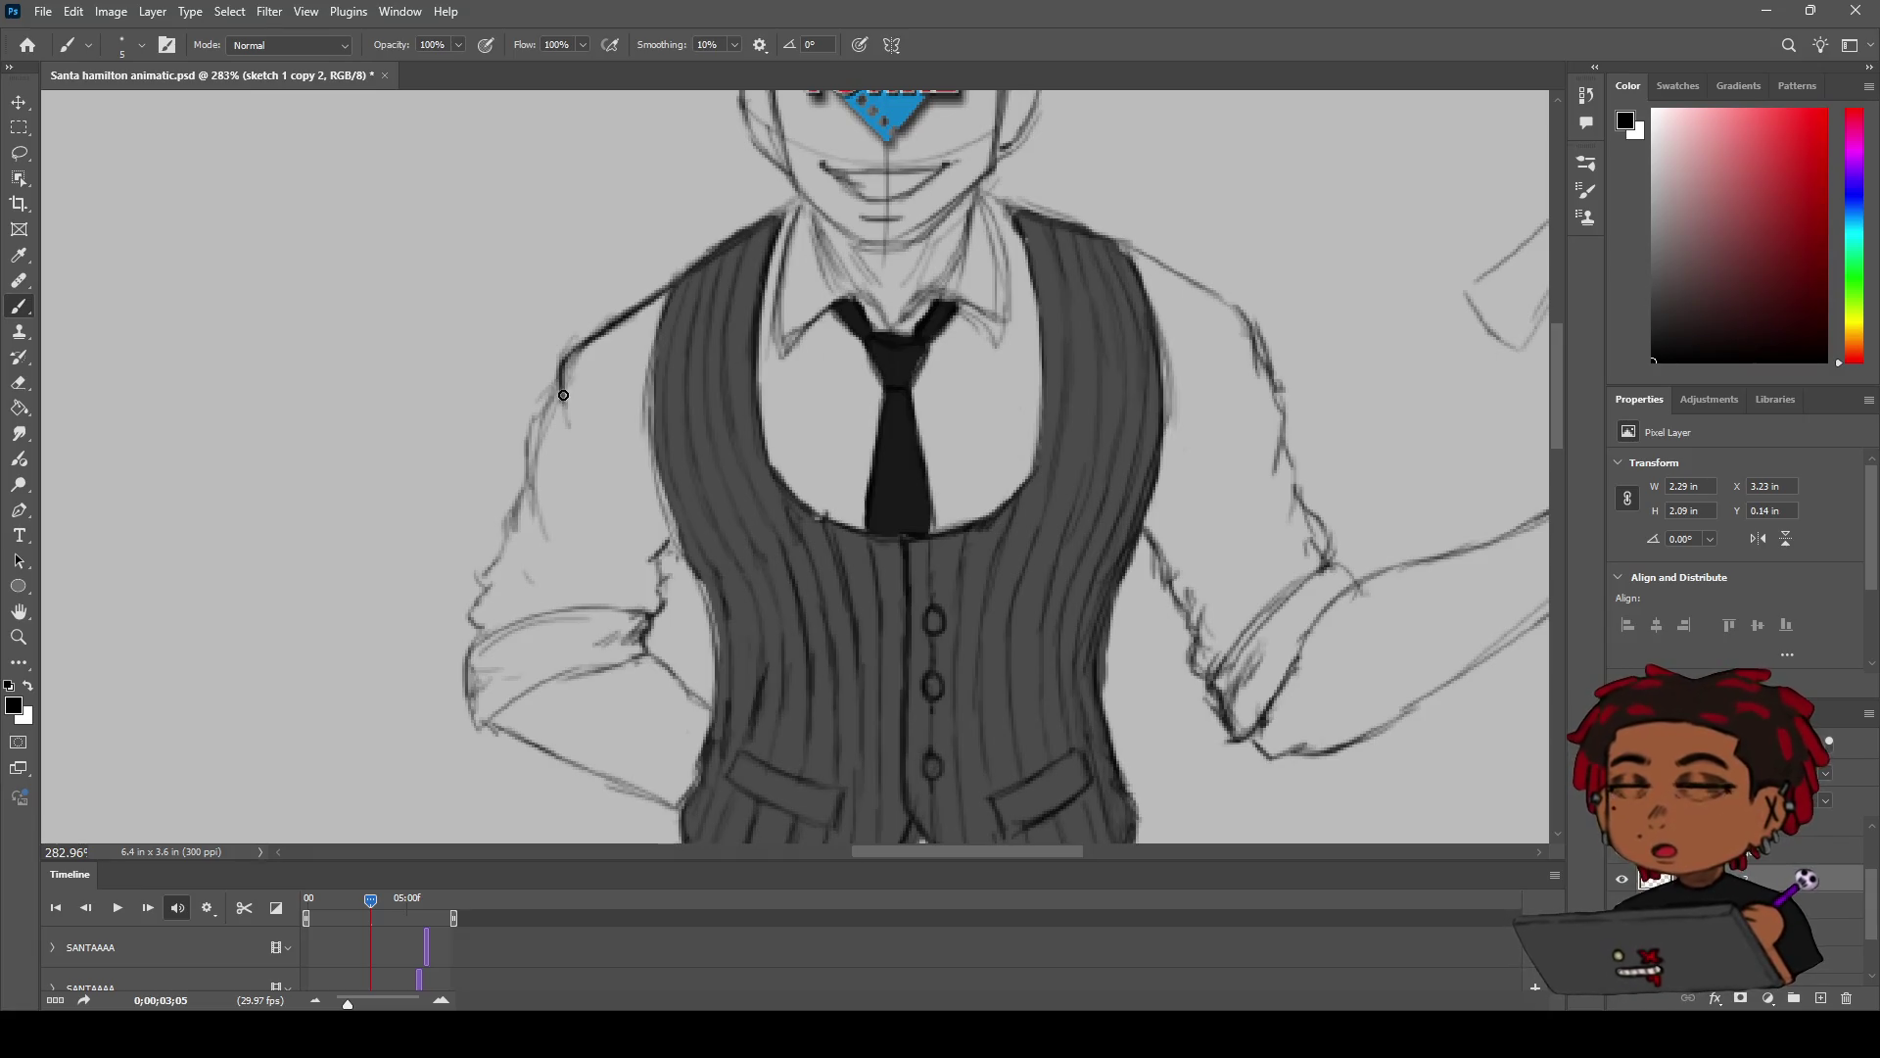
pyautogui.moveTo(550, 409)
pyautogui.mouseDown()
pyautogui.moveTo(523, 436)
pyautogui.moveTo(536, 514)
pyautogui.mouseUp()
pyautogui.hotkey('ctrl', 'z')
pyautogui.moveTo(524, 438)
pyautogui.mouseDown()
pyautogui.moveTo(548, 519)
pyautogui.moveTo(496, 539)
pyautogui.mouseUp()
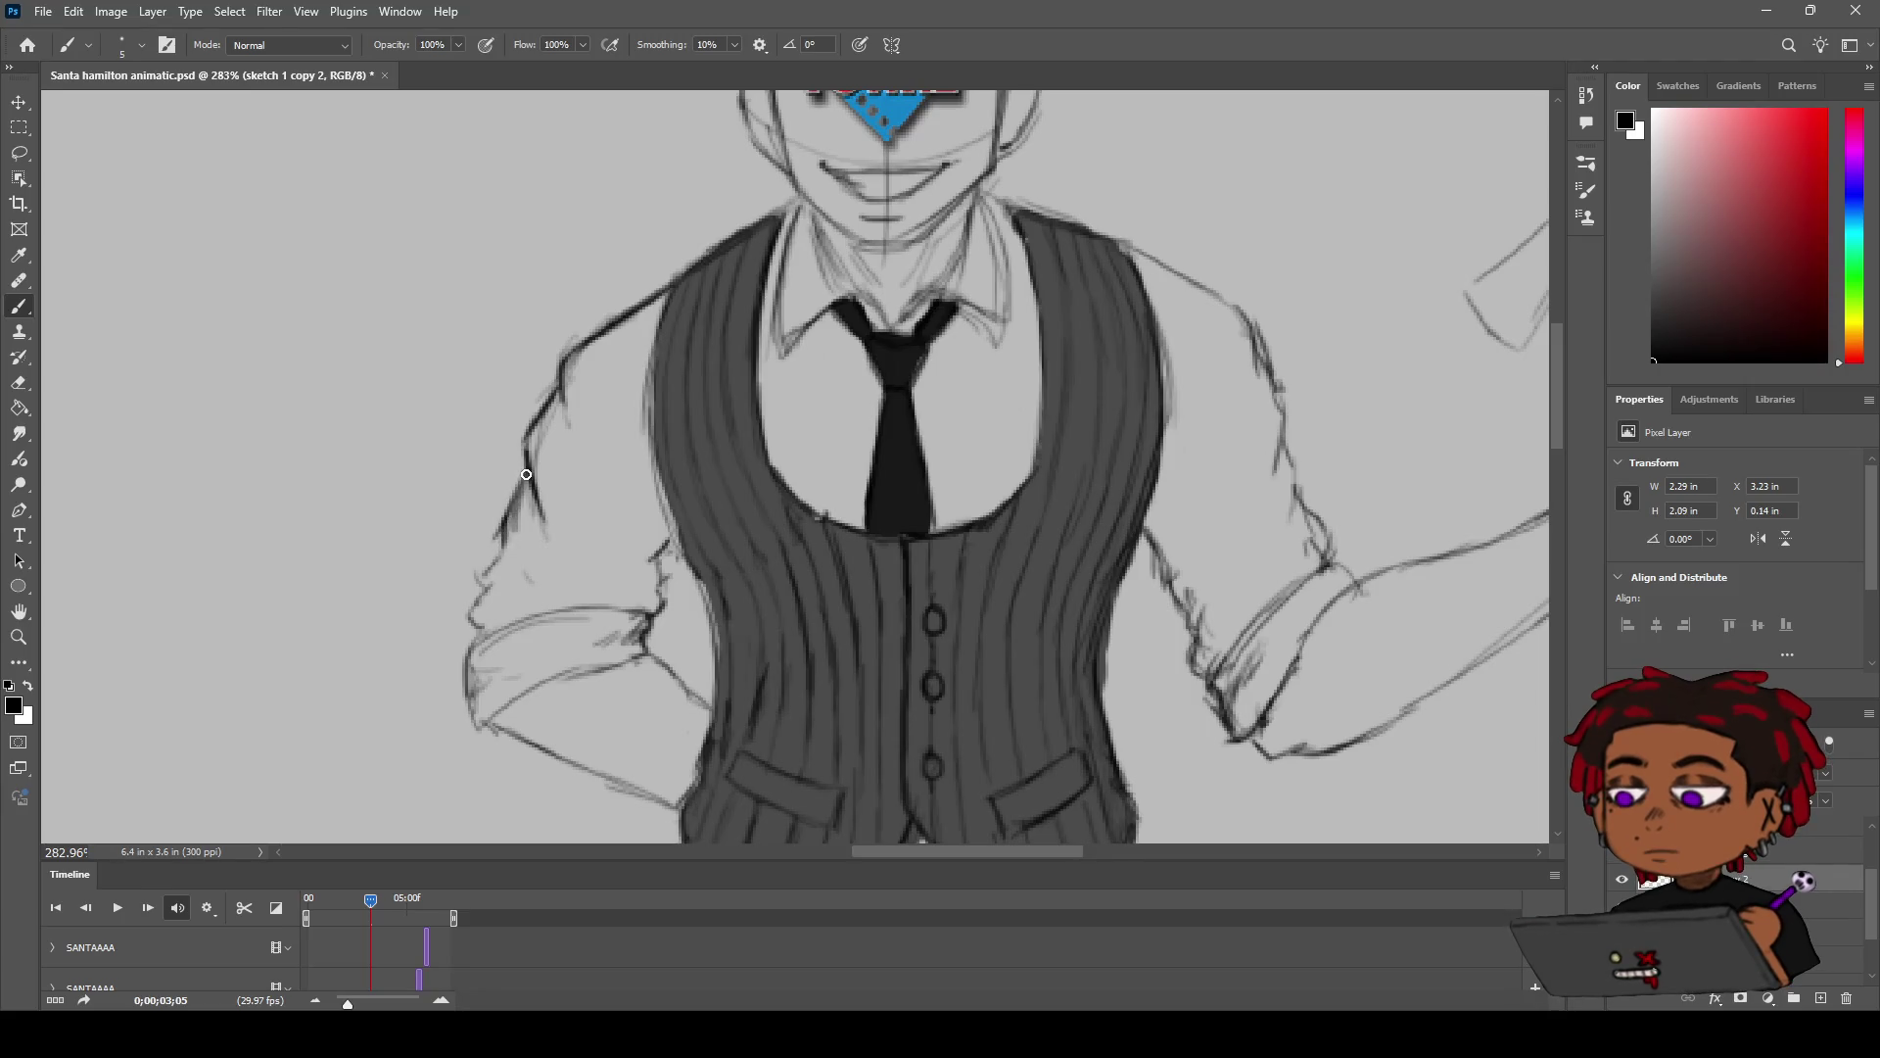
pyautogui.moveTo(504, 544); pyautogui.dragTo(485, 576)
pyautogui.moveTo(477, 596); pyautogui.dragTo(475, 624)
pyautogui.press('e')
pyautogui.scroll(-3, 483, 594)
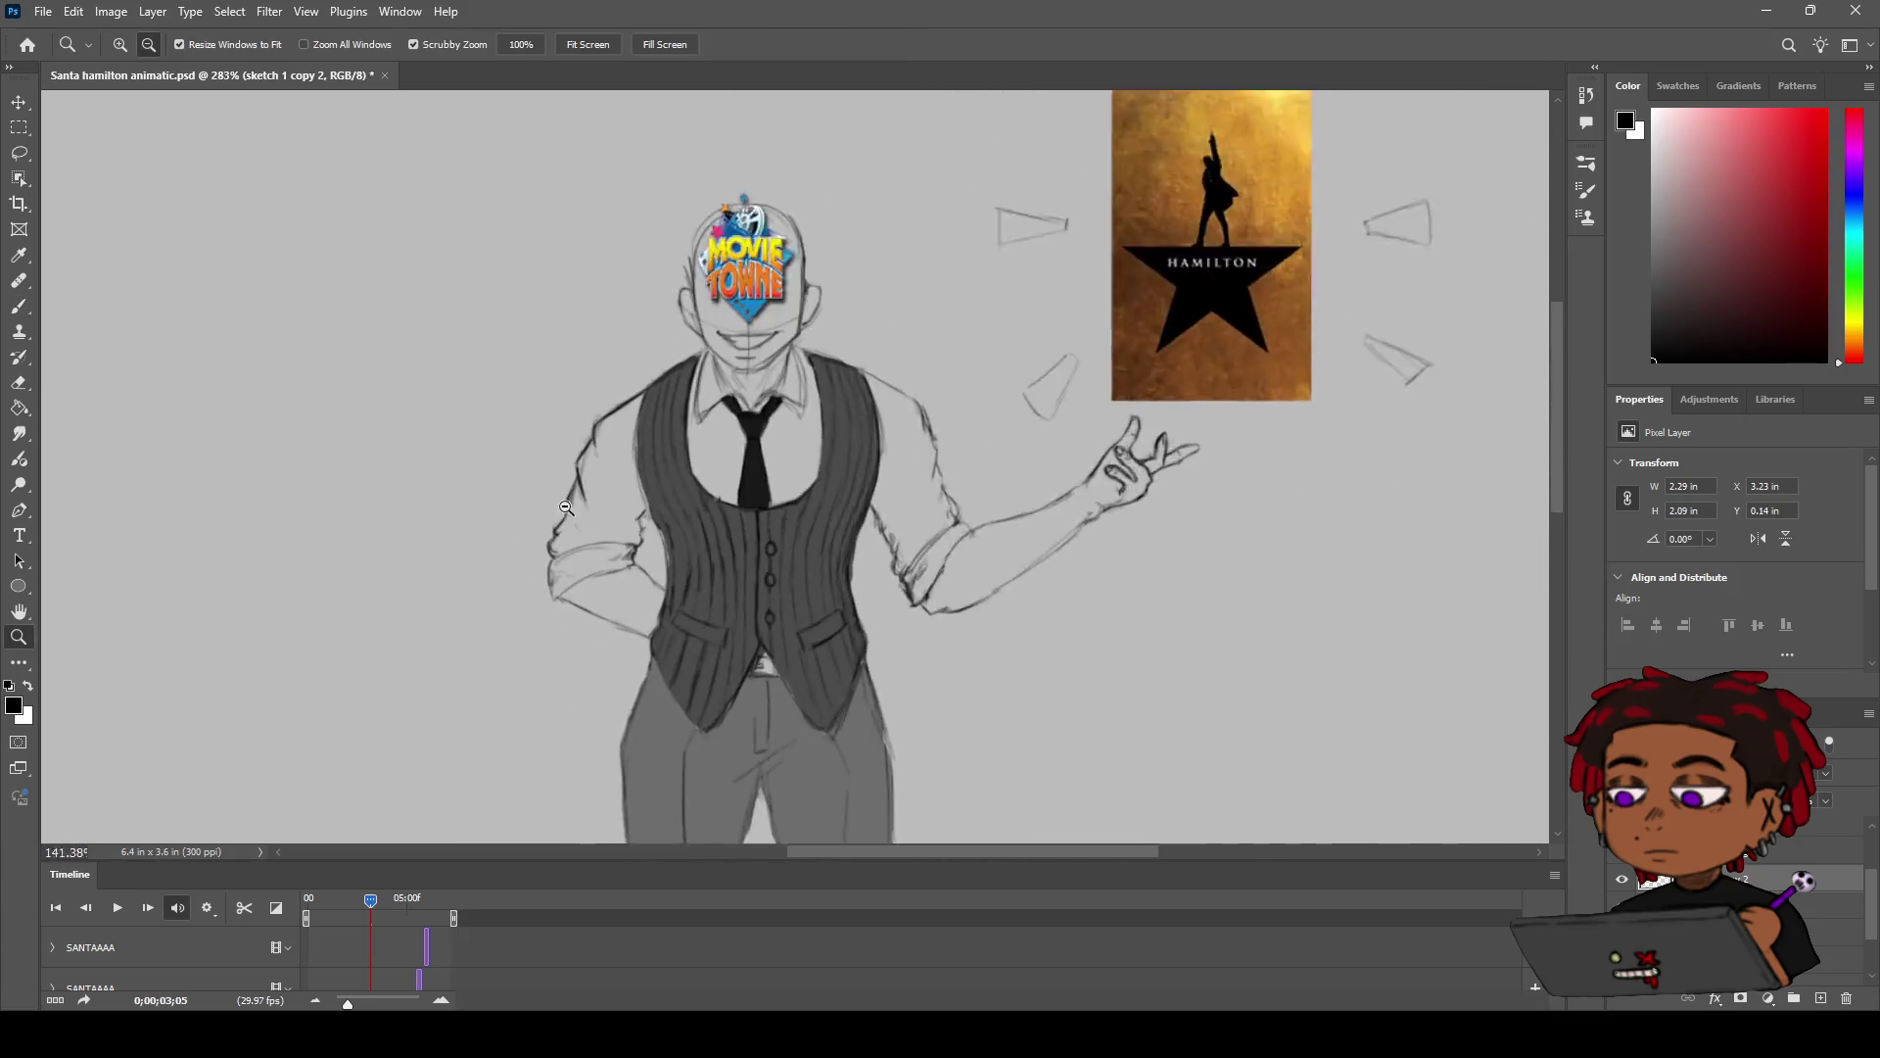
pyautogui.scroll(2, 609, 415)
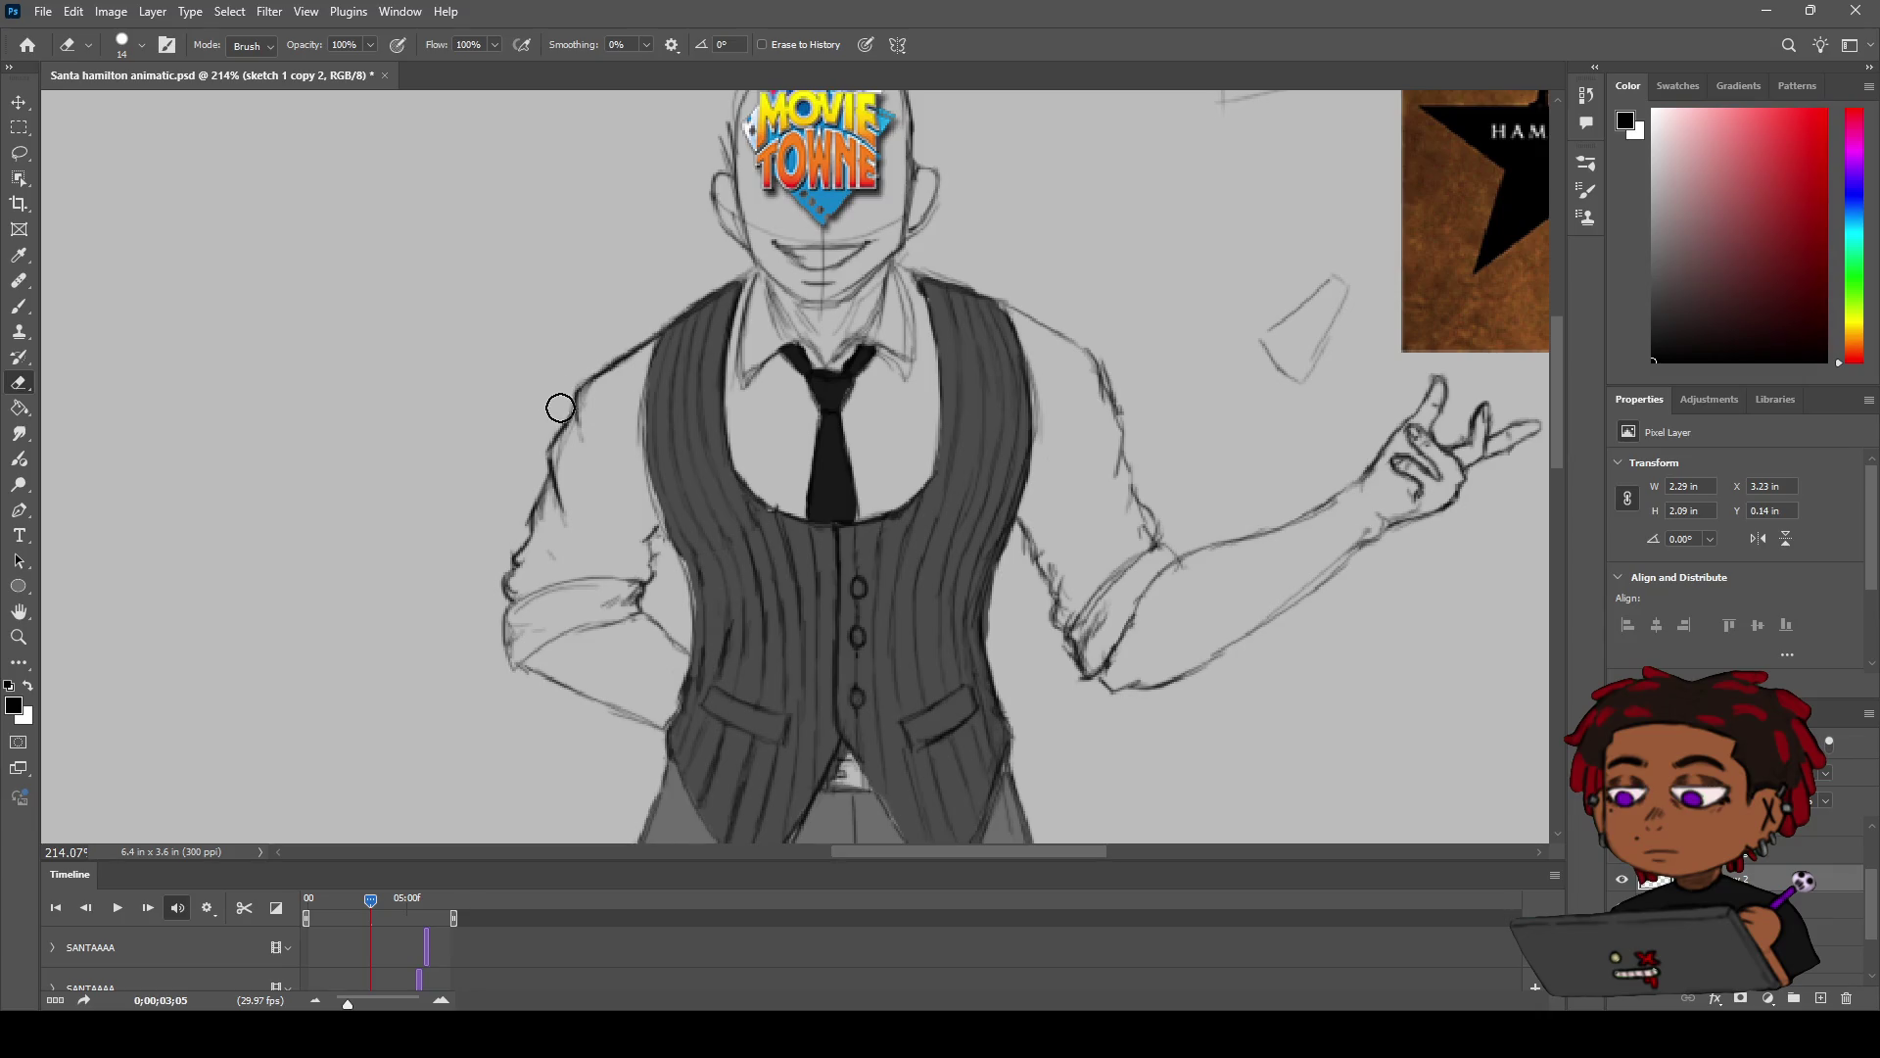
pyautogui.press('b')
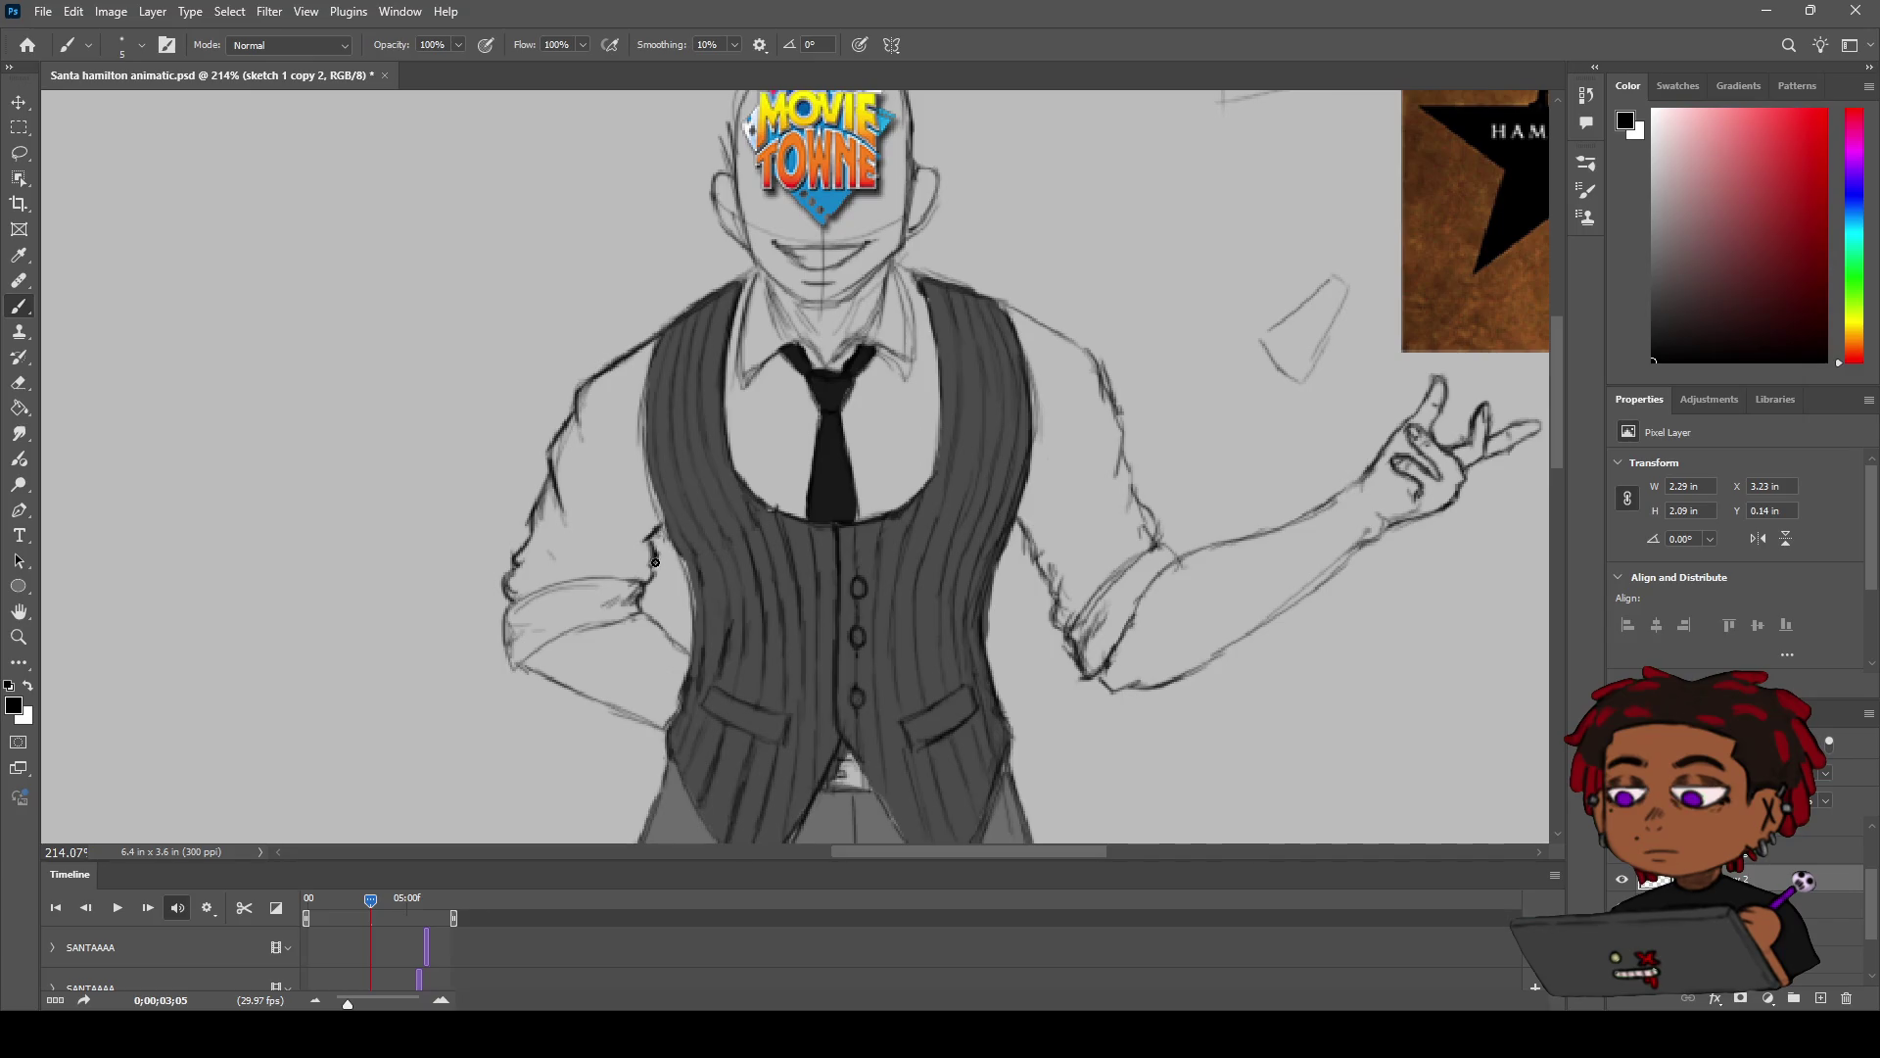
pyautogui.press('z')
pyautogui.moveTo(656, 561); pyautogui.dragTo(702, 482)
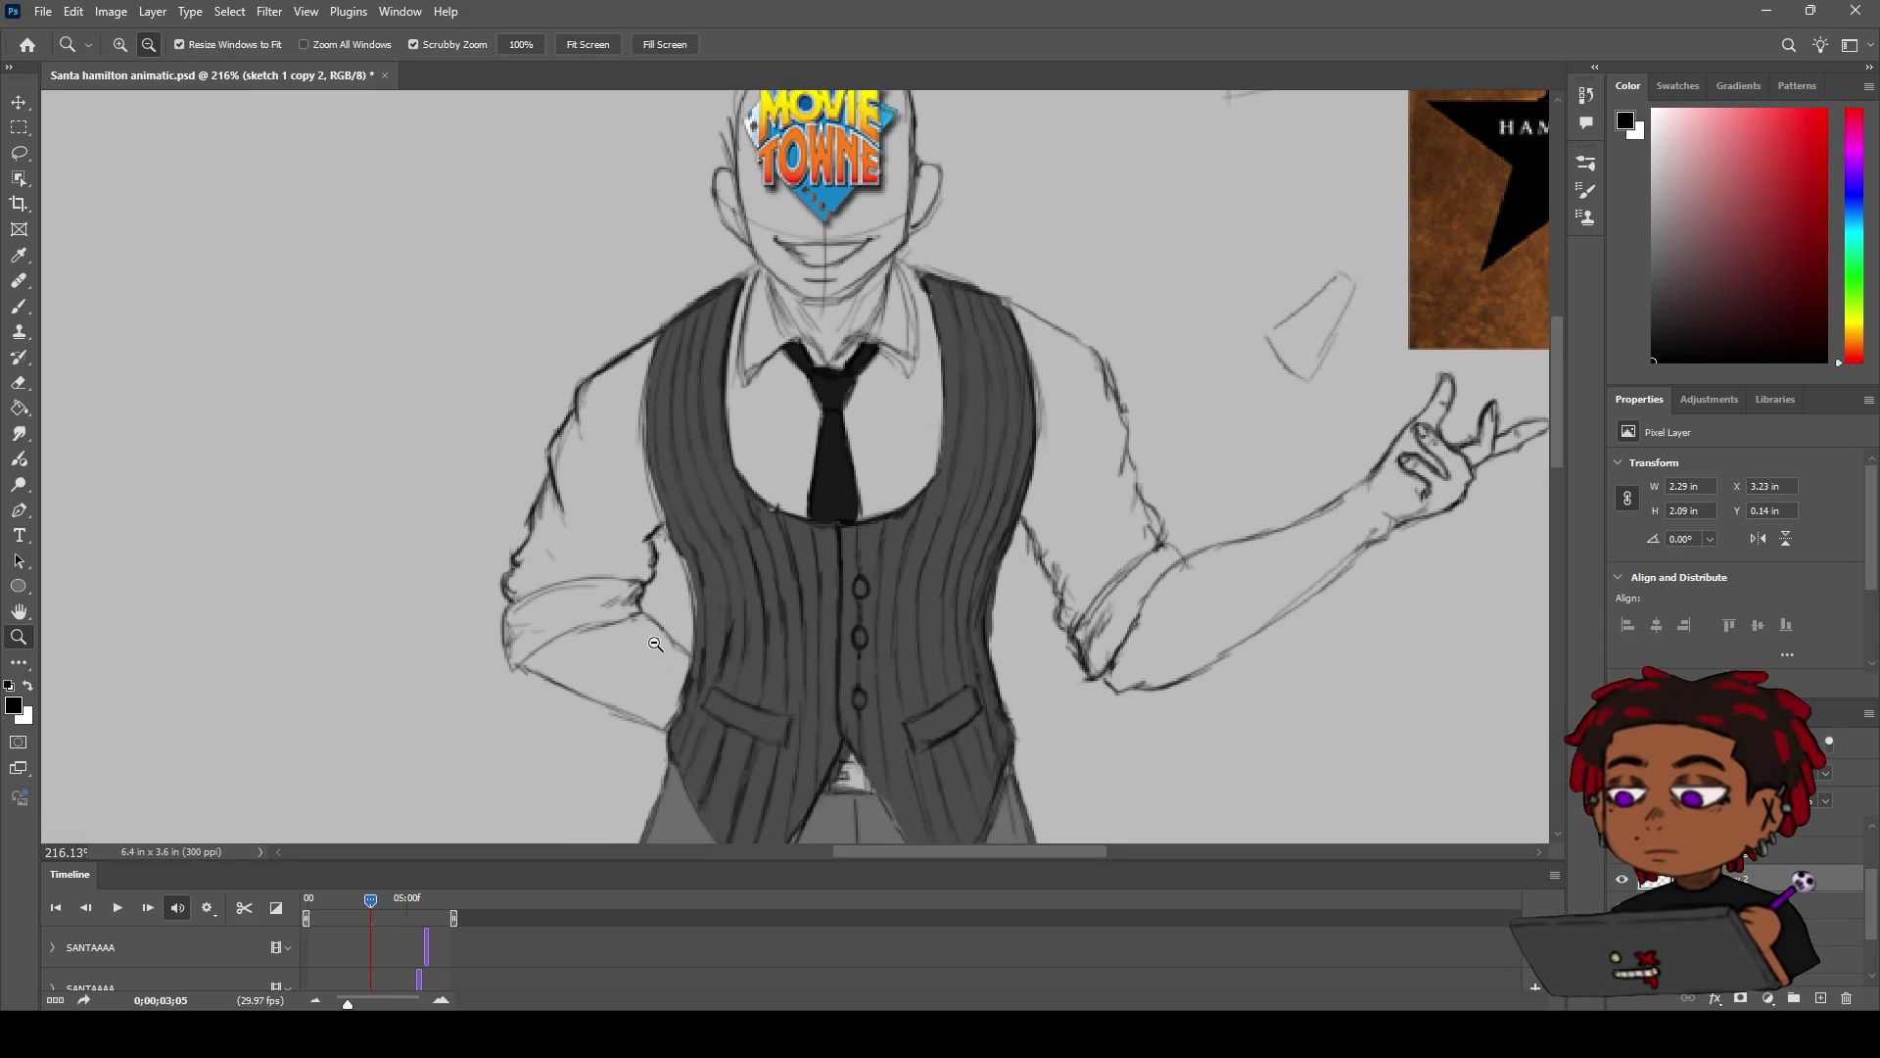
pyautogui.press('b')
# Step: Line the lower edge of the left rolled cuff, redrawing the stroke until it sits cleanly
pyautogui.scroll(1, 705, 550)
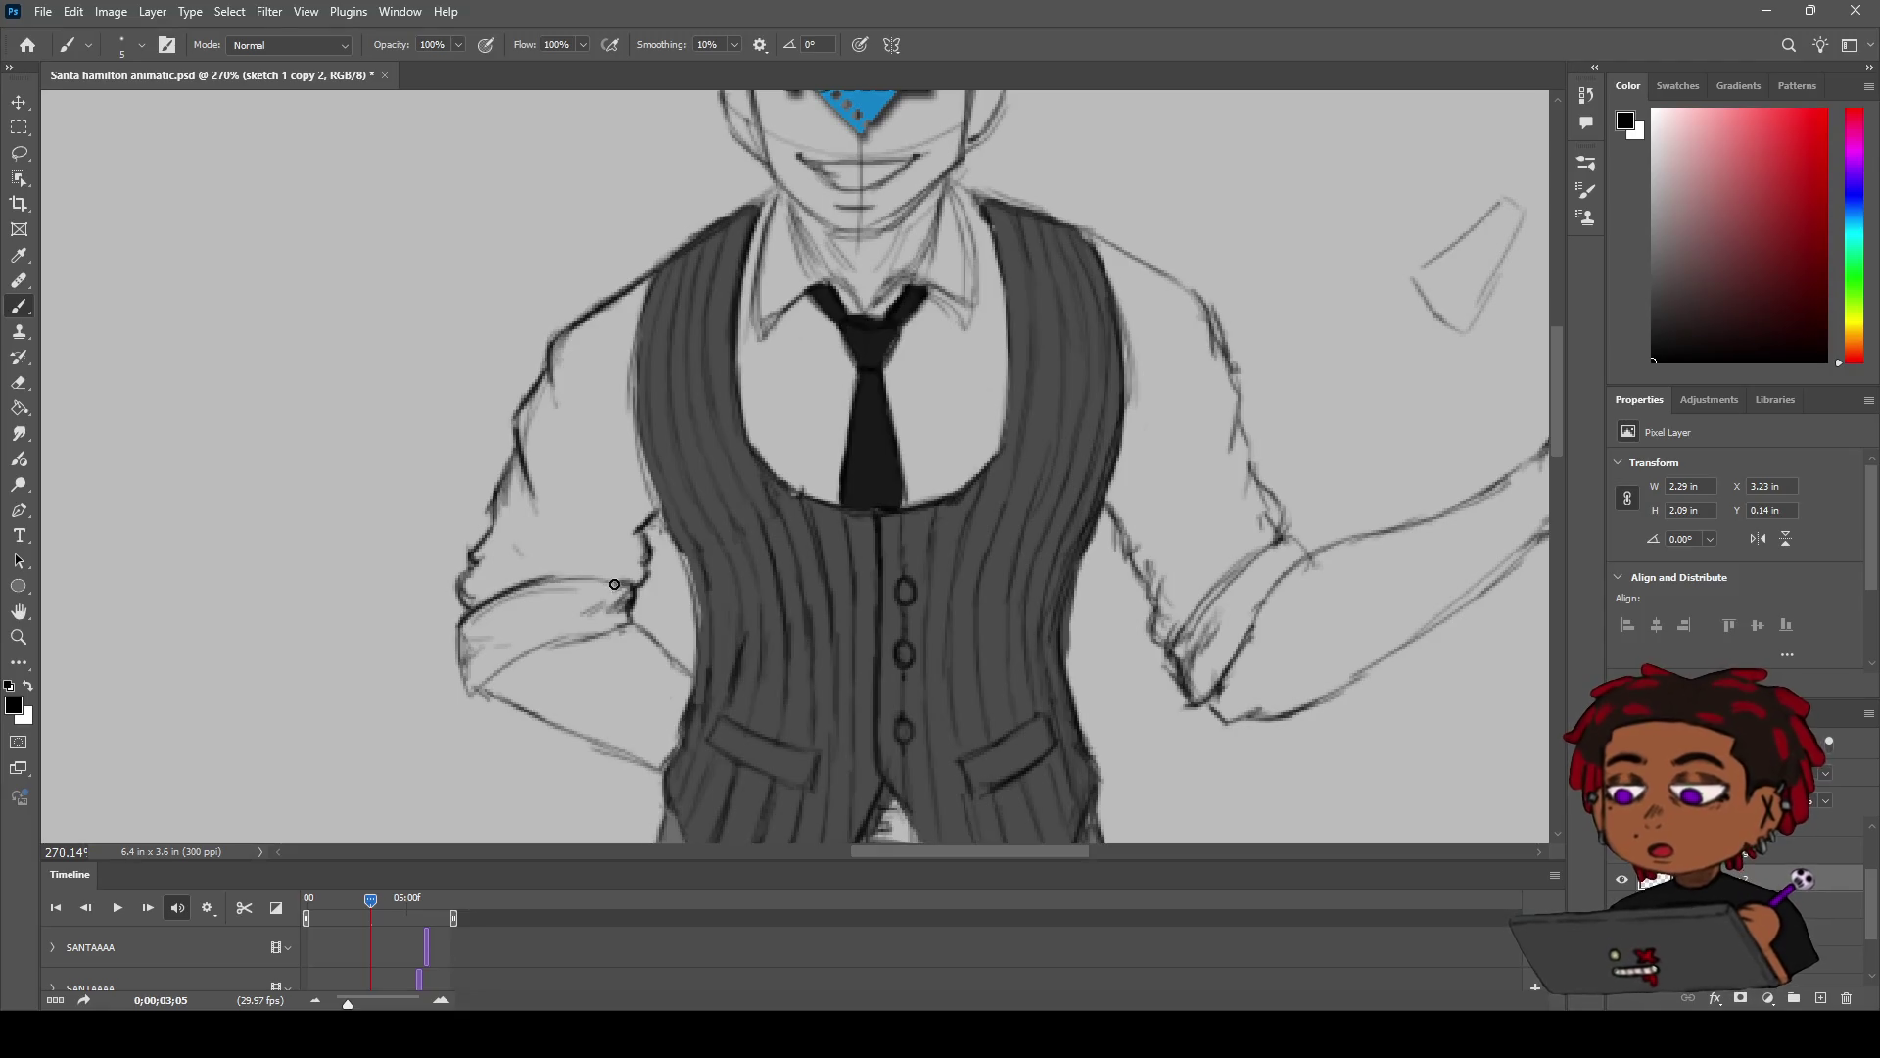
pyautogui.moveTo(468, 617)
pyautogui.mouseDown()
pyautogui.moveTo(641, 597)
pyautogui.moveTo(544, 575)
pyautogui.moveTo(639, 588)
pyautogui.mouseUp()
pyautogui.hotkey('ctrl', 'z')
pyautogui.hotkey('ctrl', 'z')
pyautogui.hotkey('ctrl', 'z')
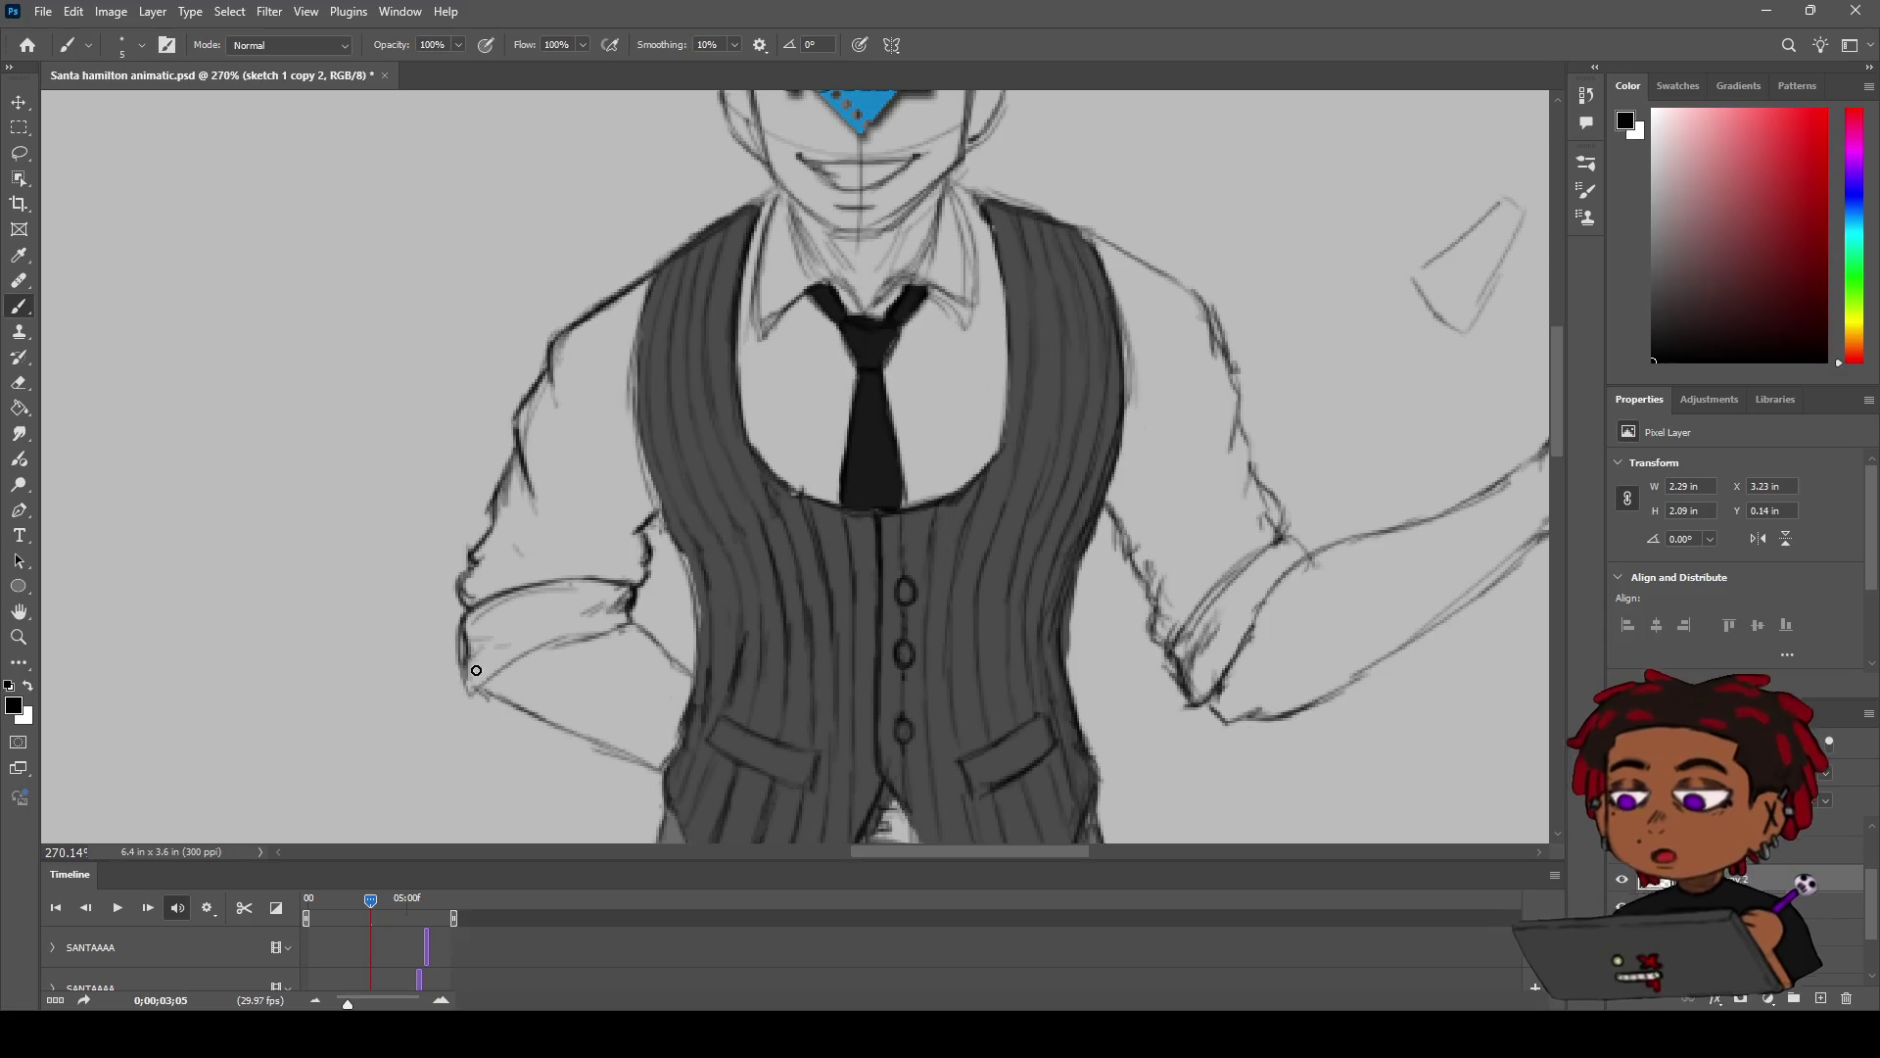
pyautogui.moveTo(471, 682); pyautogui.dragTo(565, 640)
pyautogui.hotkey('ctrl', 'z')
pyautogui.moveTo(480, 685); pyautogui.dragTo(579, 632)
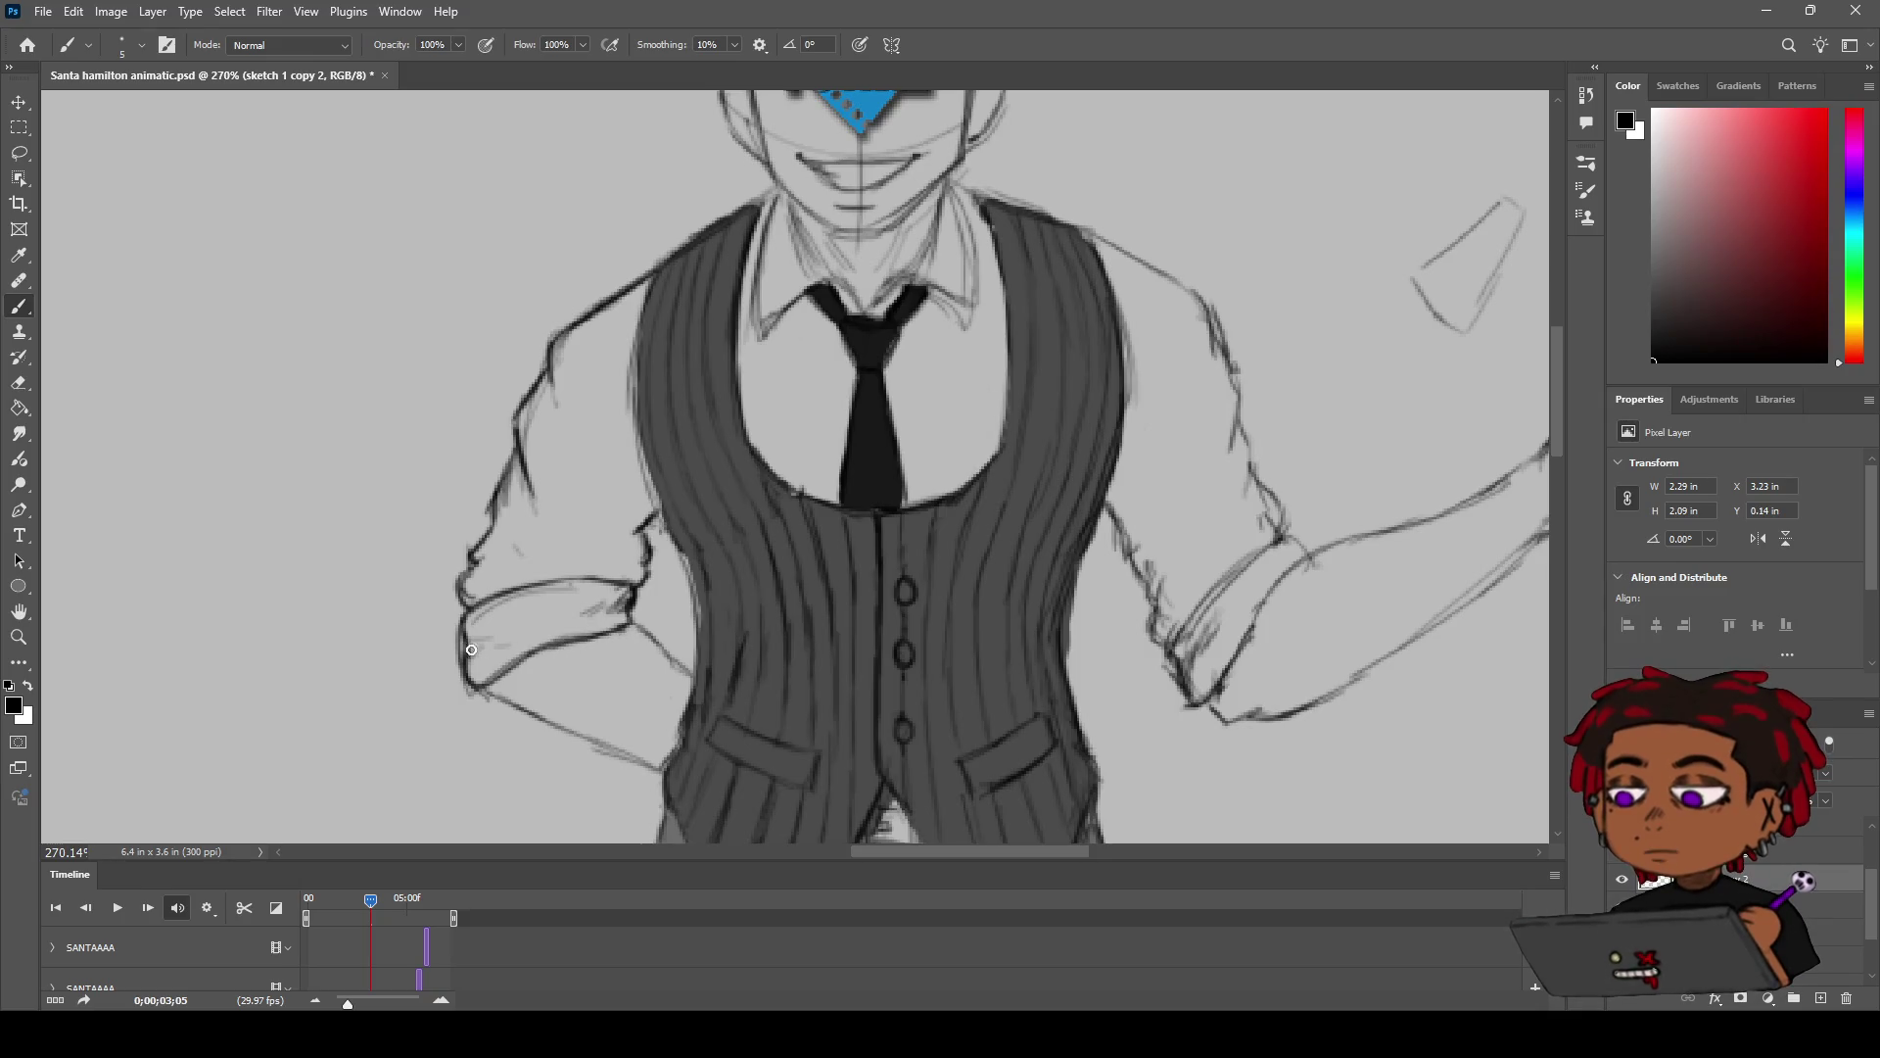
pyautogui.press('e')
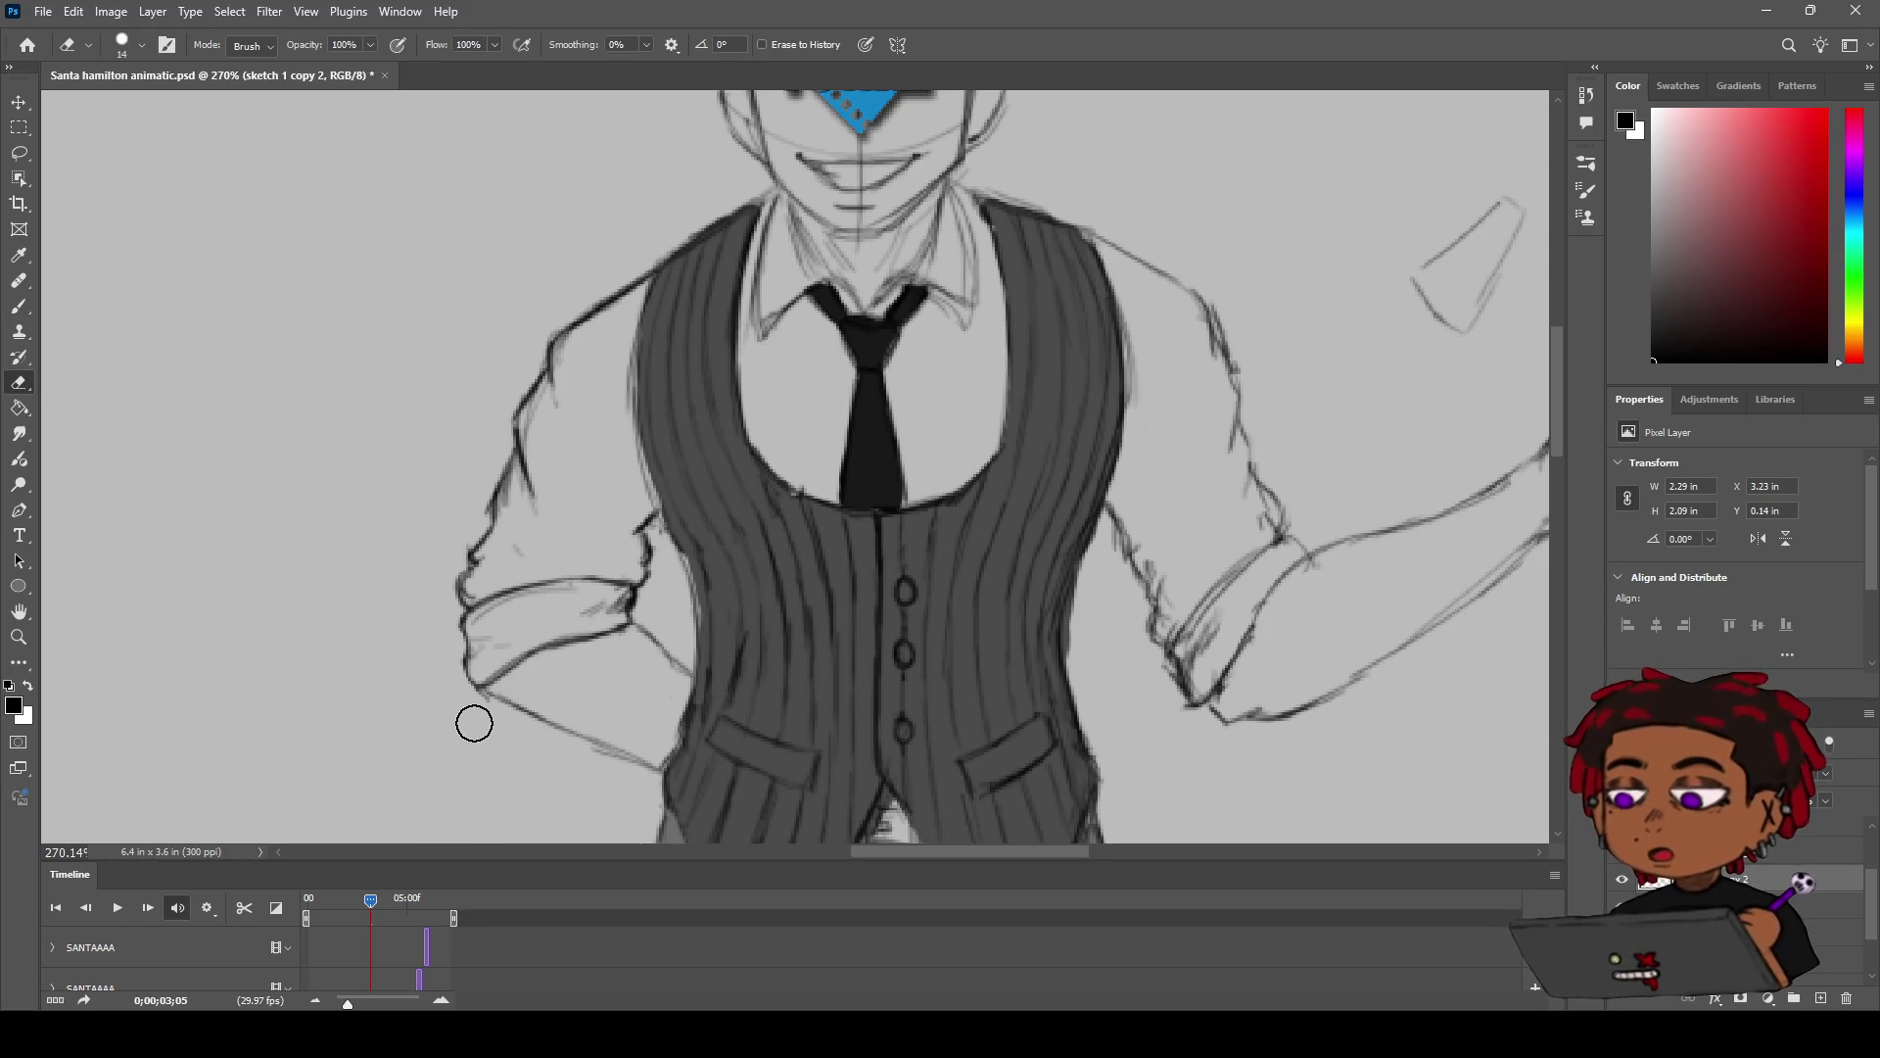
pyautogui.press('b')
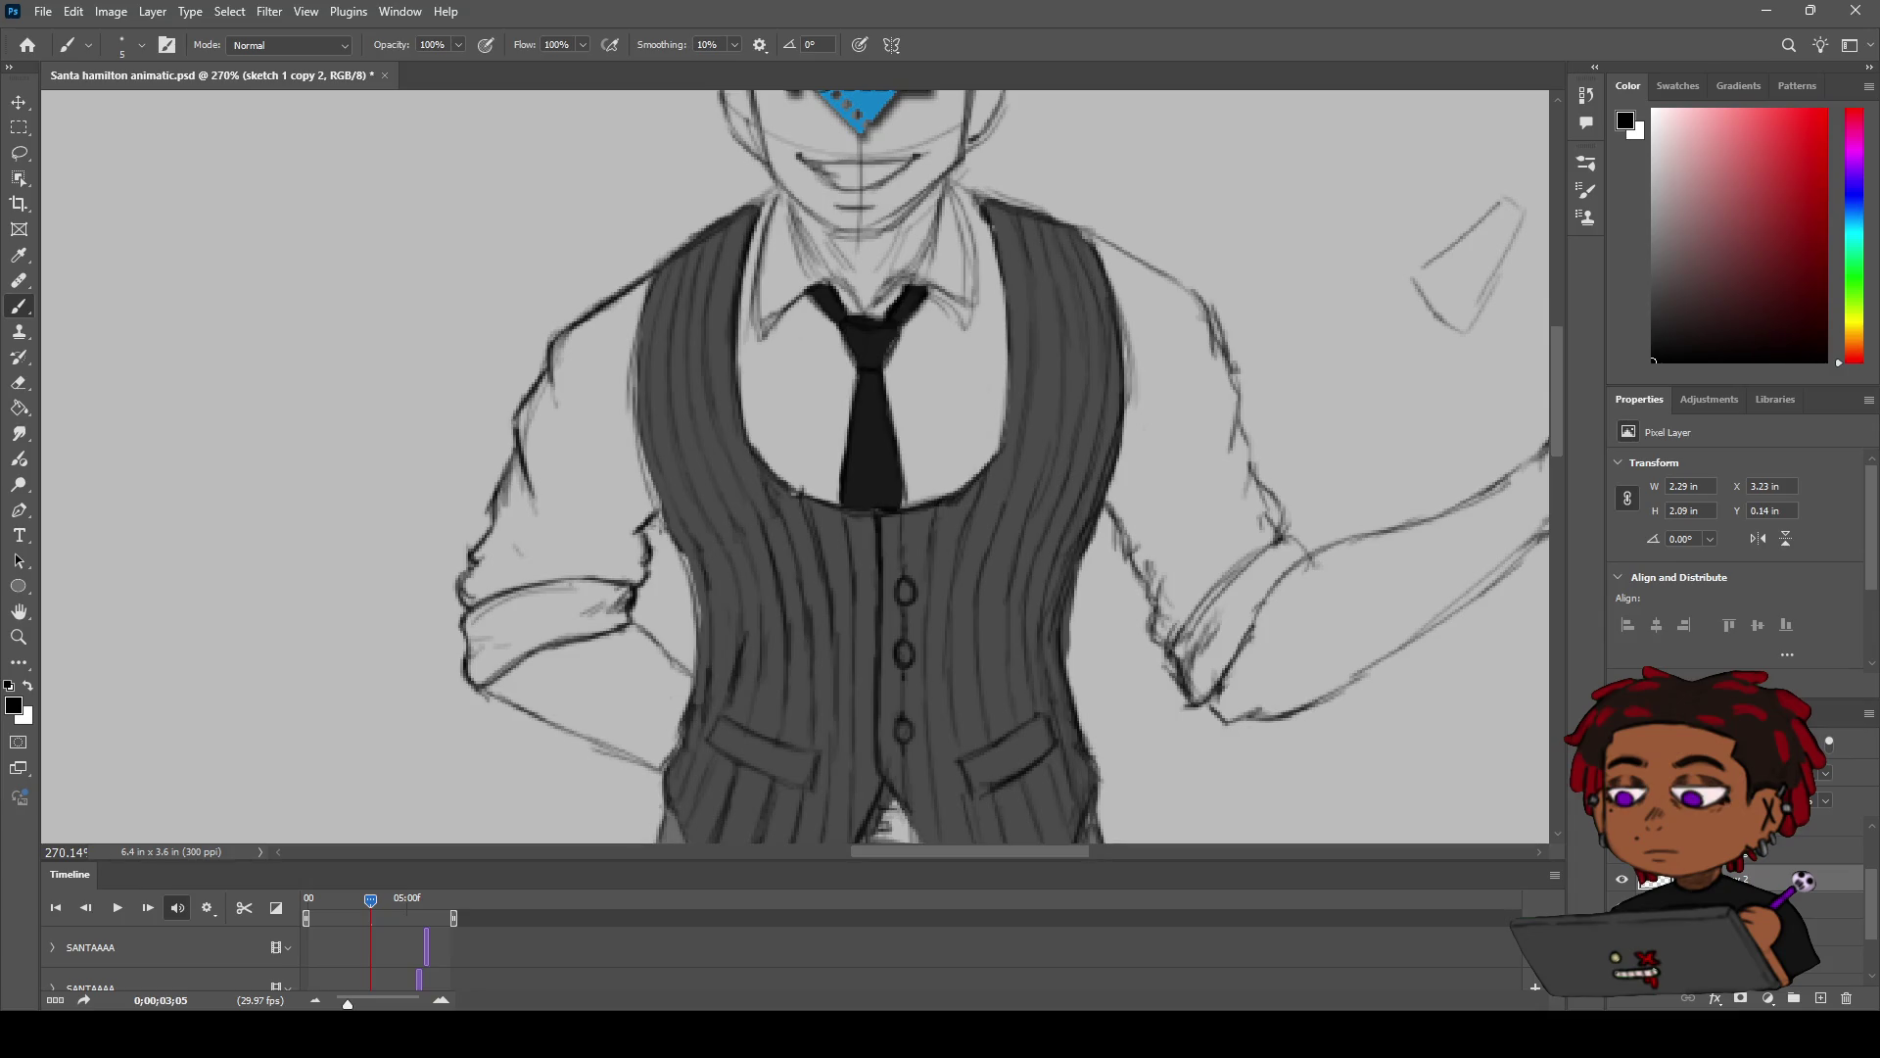
pyautogui.press('z')
pyautogui.moveTo(782, 463)
pyautogui.mouseDown()
pyautogui.moveTo(716, 489)
pyautogui.moveTo(774, 487)
pyautogui.mouseUp()
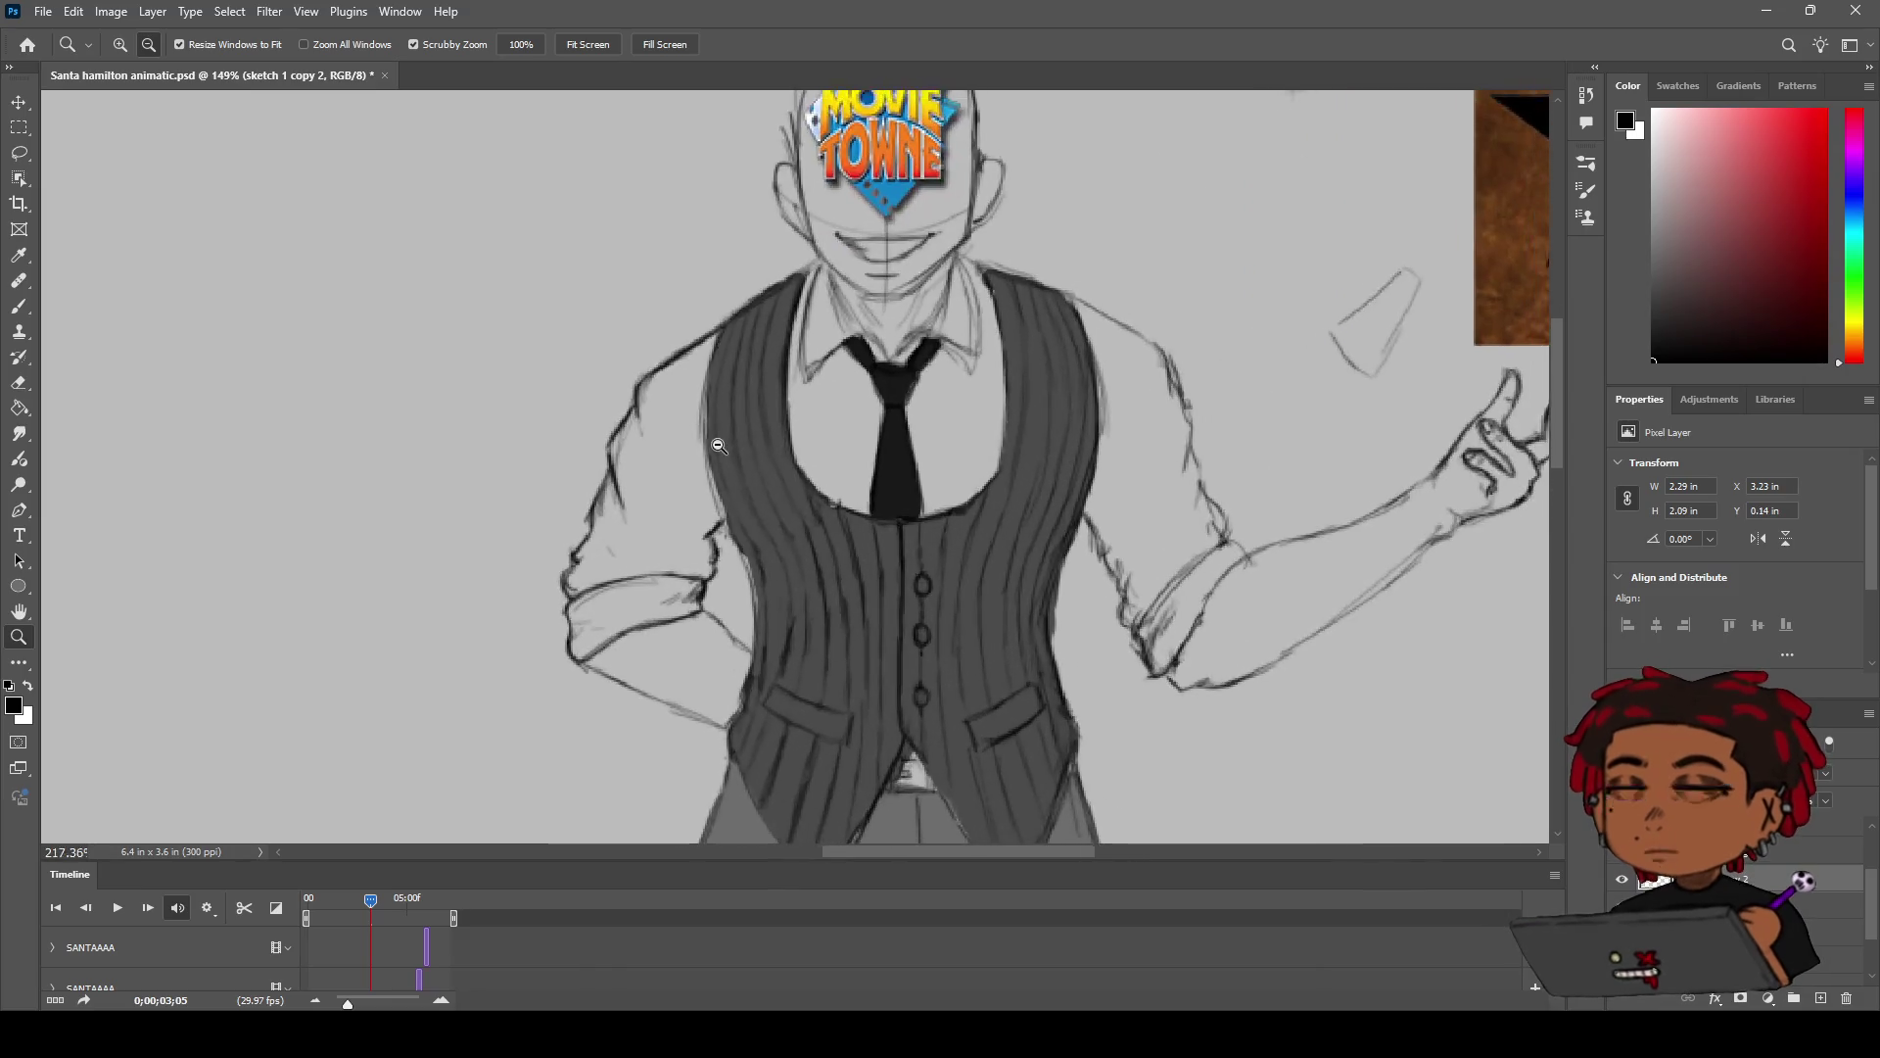
# Step: Brush two darker strokes down the vest's left edge and tidy the line
pyautogui.press('b')
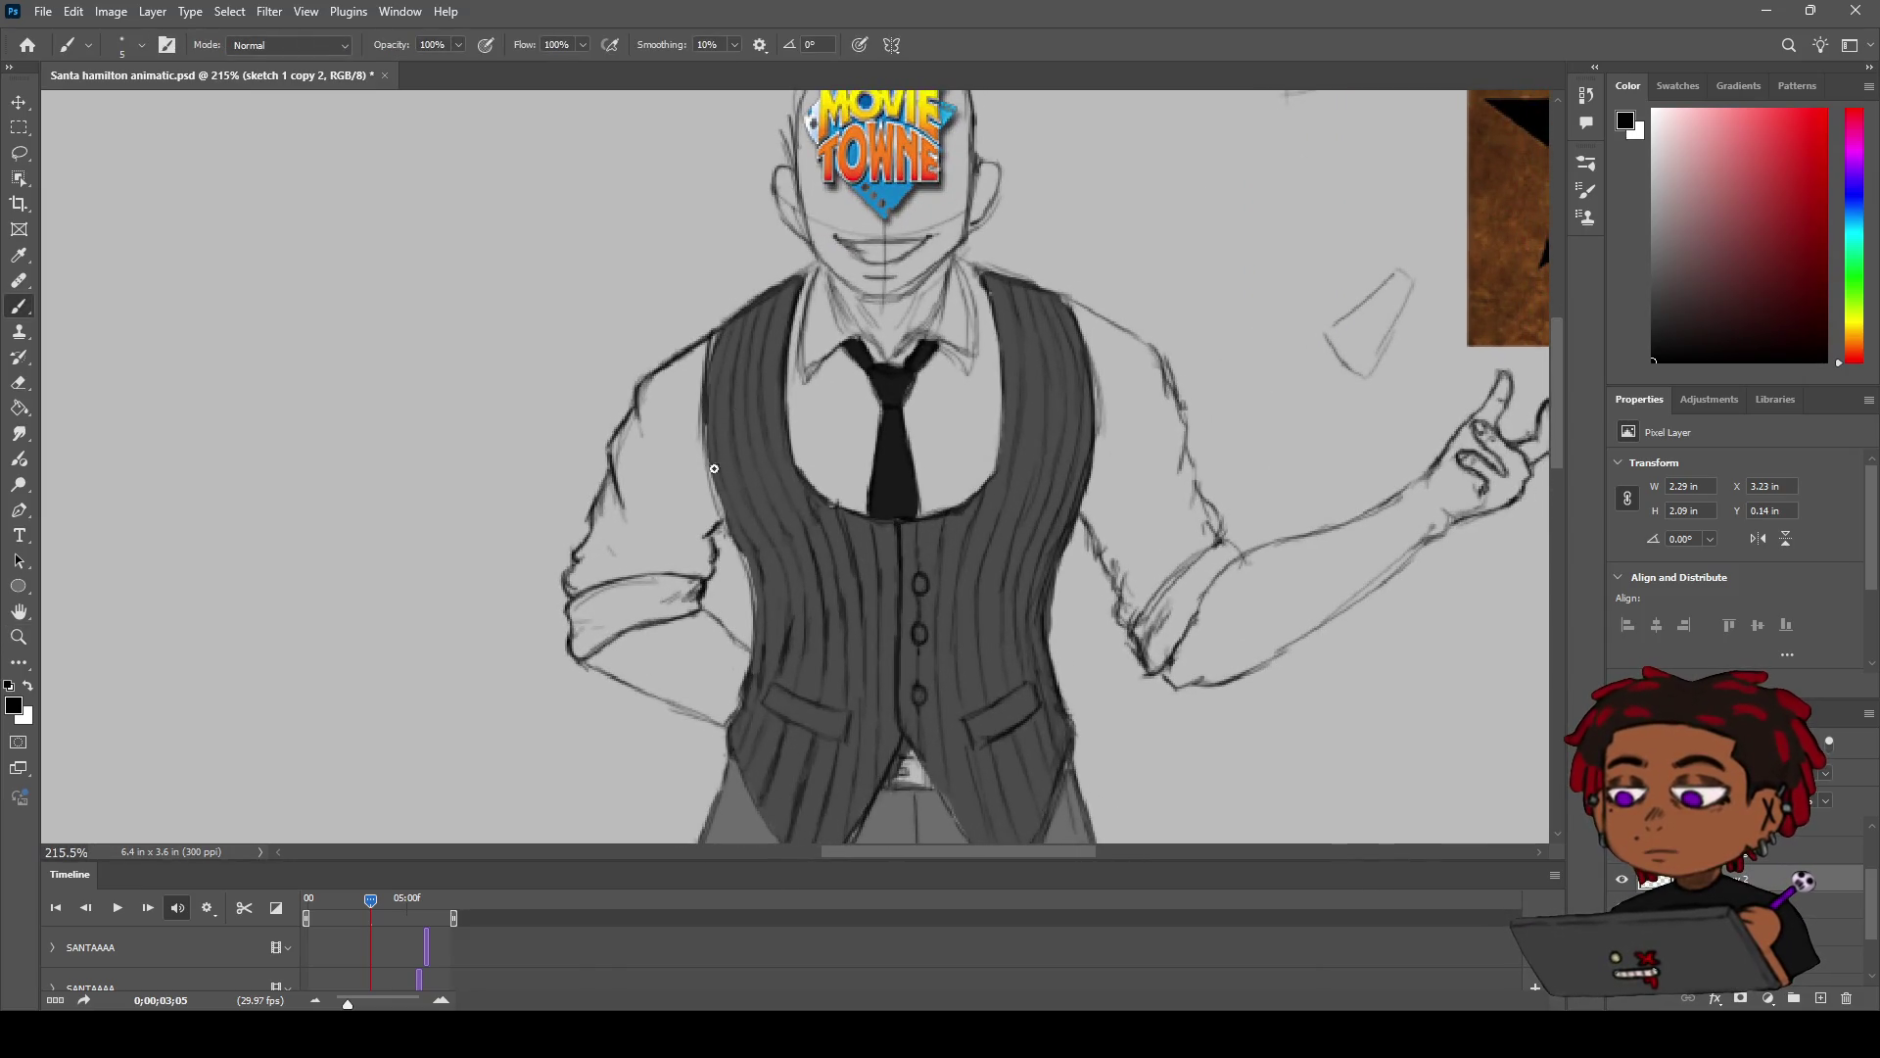
pyautogui.moveTo(705, 438); pyautogui.dragTo(733, 527)
pyautogui.moveTo(746, 552); pyautogui.dragTo(754, 625)
pyautogui.press('z')
pyautogui.moveTo(857, 422)
pyautogui.mouseDown()
pyautogui.moveTo(800, 476)
pyautogui.moveTo(852, 476)
pyautogui.mouseUp()
pyautogui.press('h')
pyautogui.moveTo(924, 364); pyautogui.dragTo(776, 364)
pyautogui.press('b')
pyautogui.scroll(1, 885, 309)
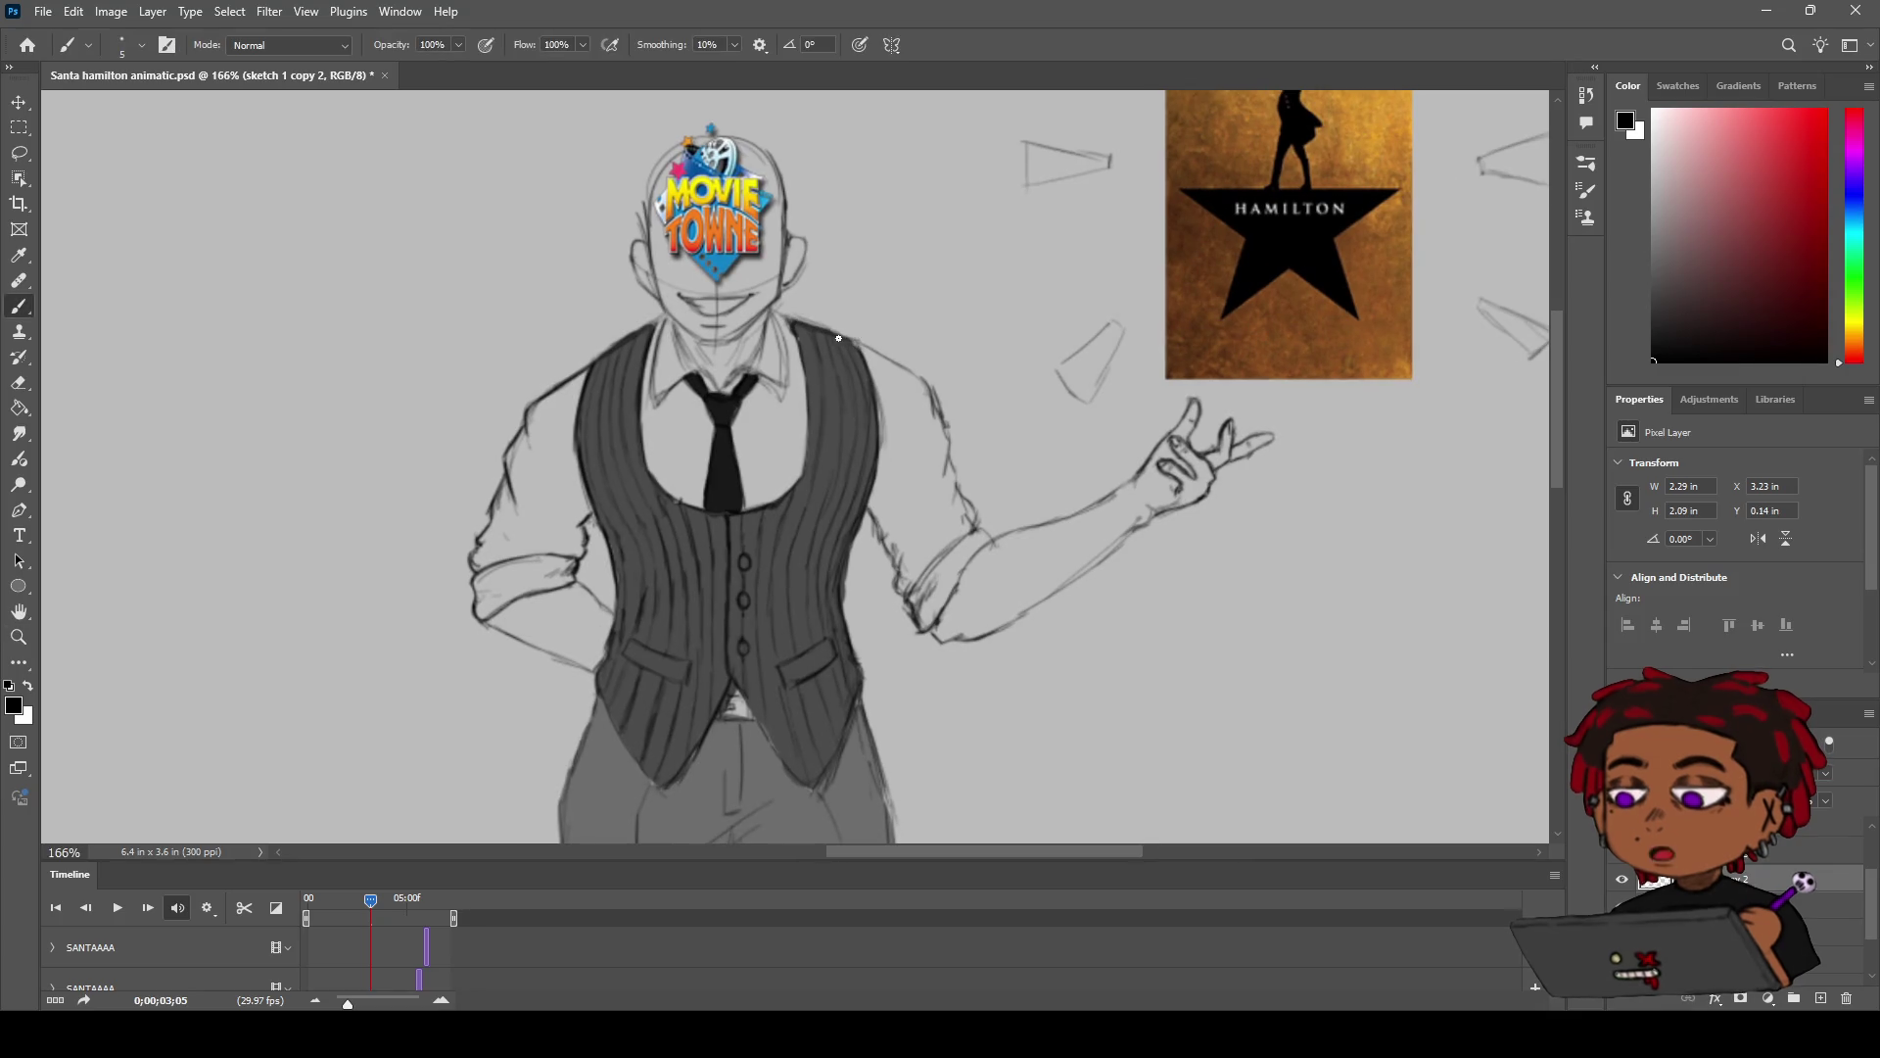
pyautogui.press('e')
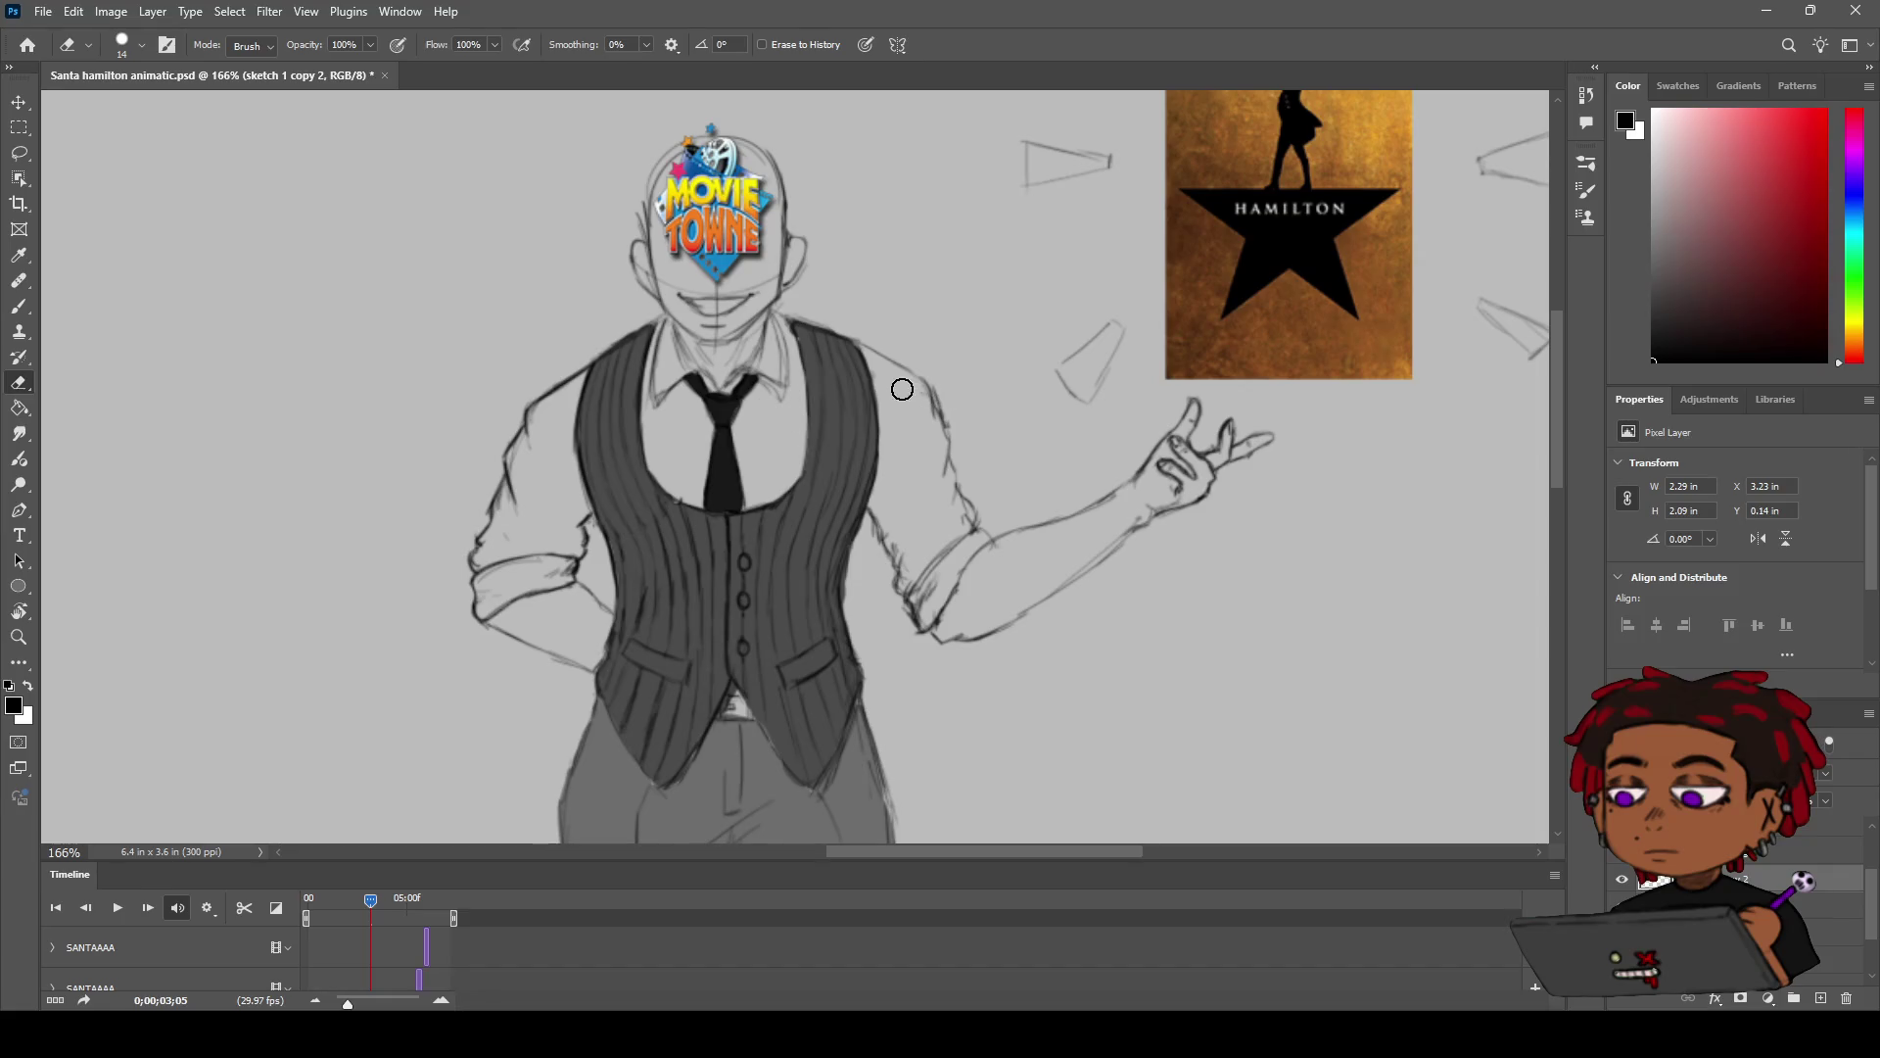
pyautogui.press('b')
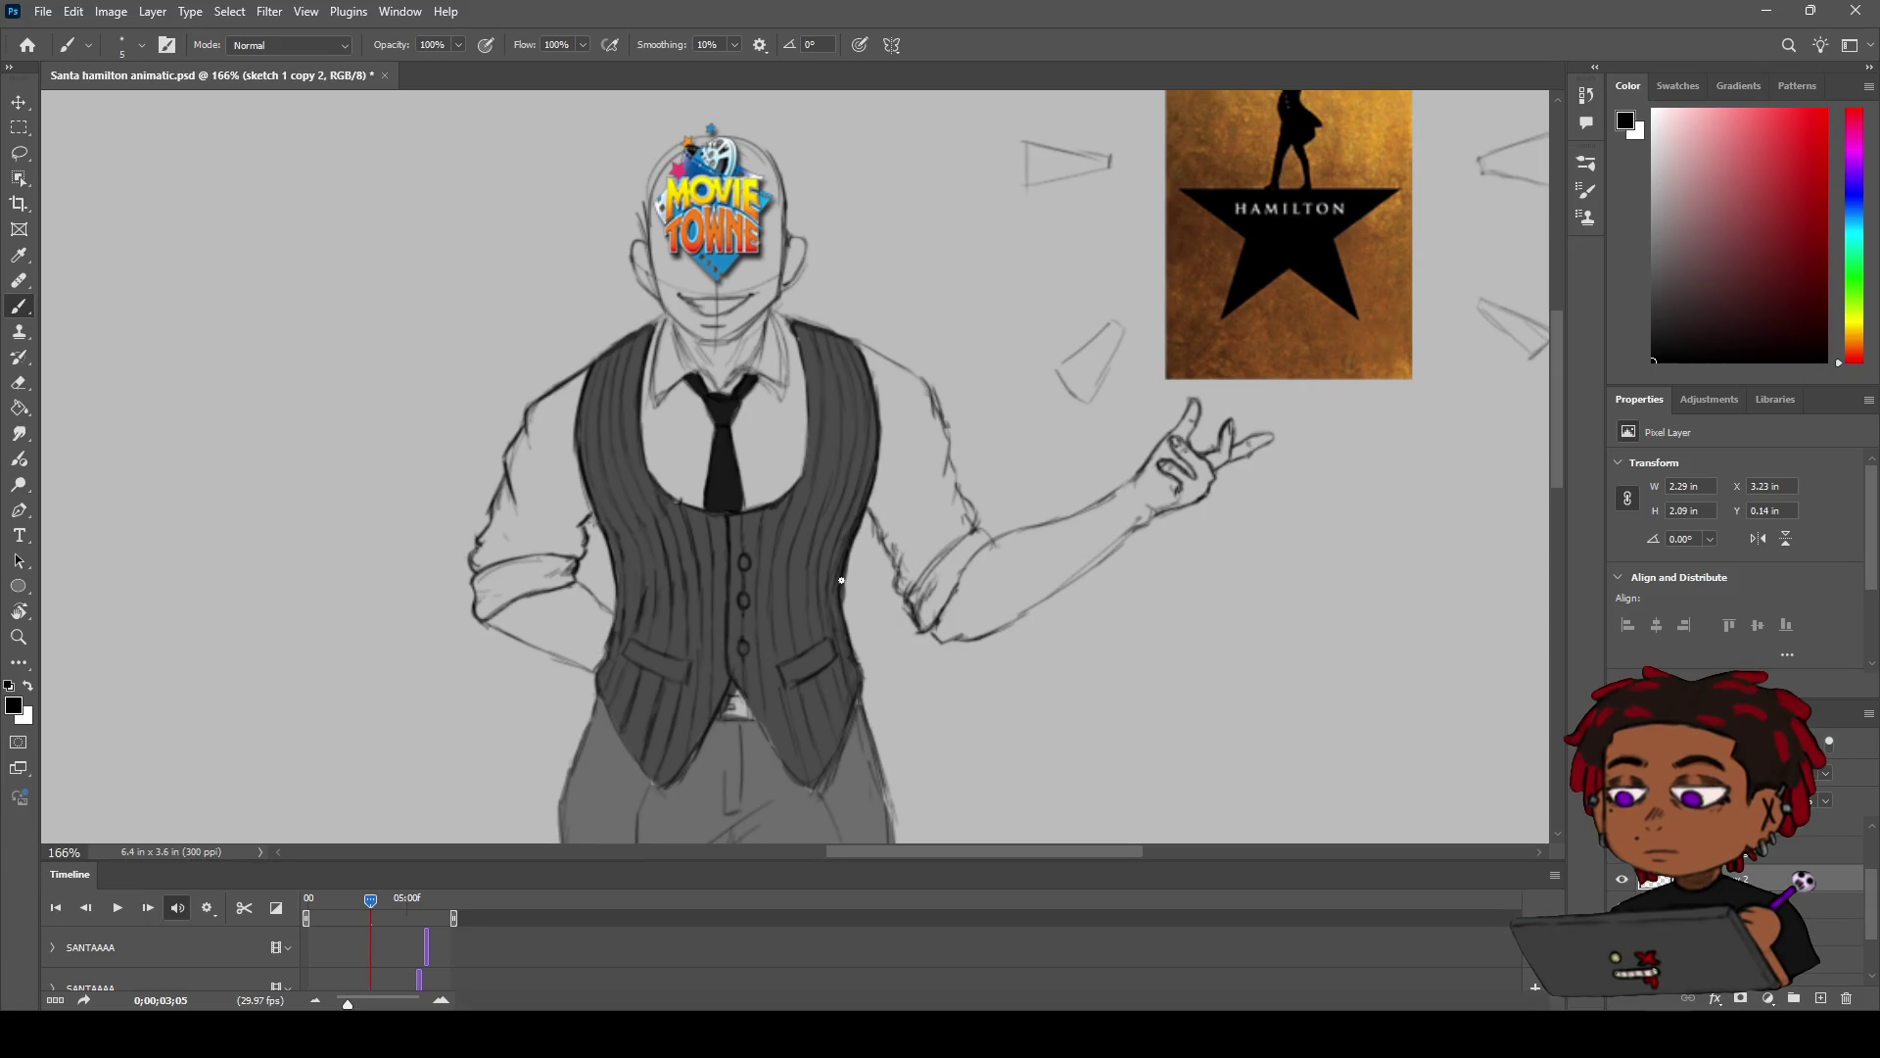
# Step: Zoom onto the vest and darken its right edge and lower front edge with heavier strokes
pyautogui.press('z')
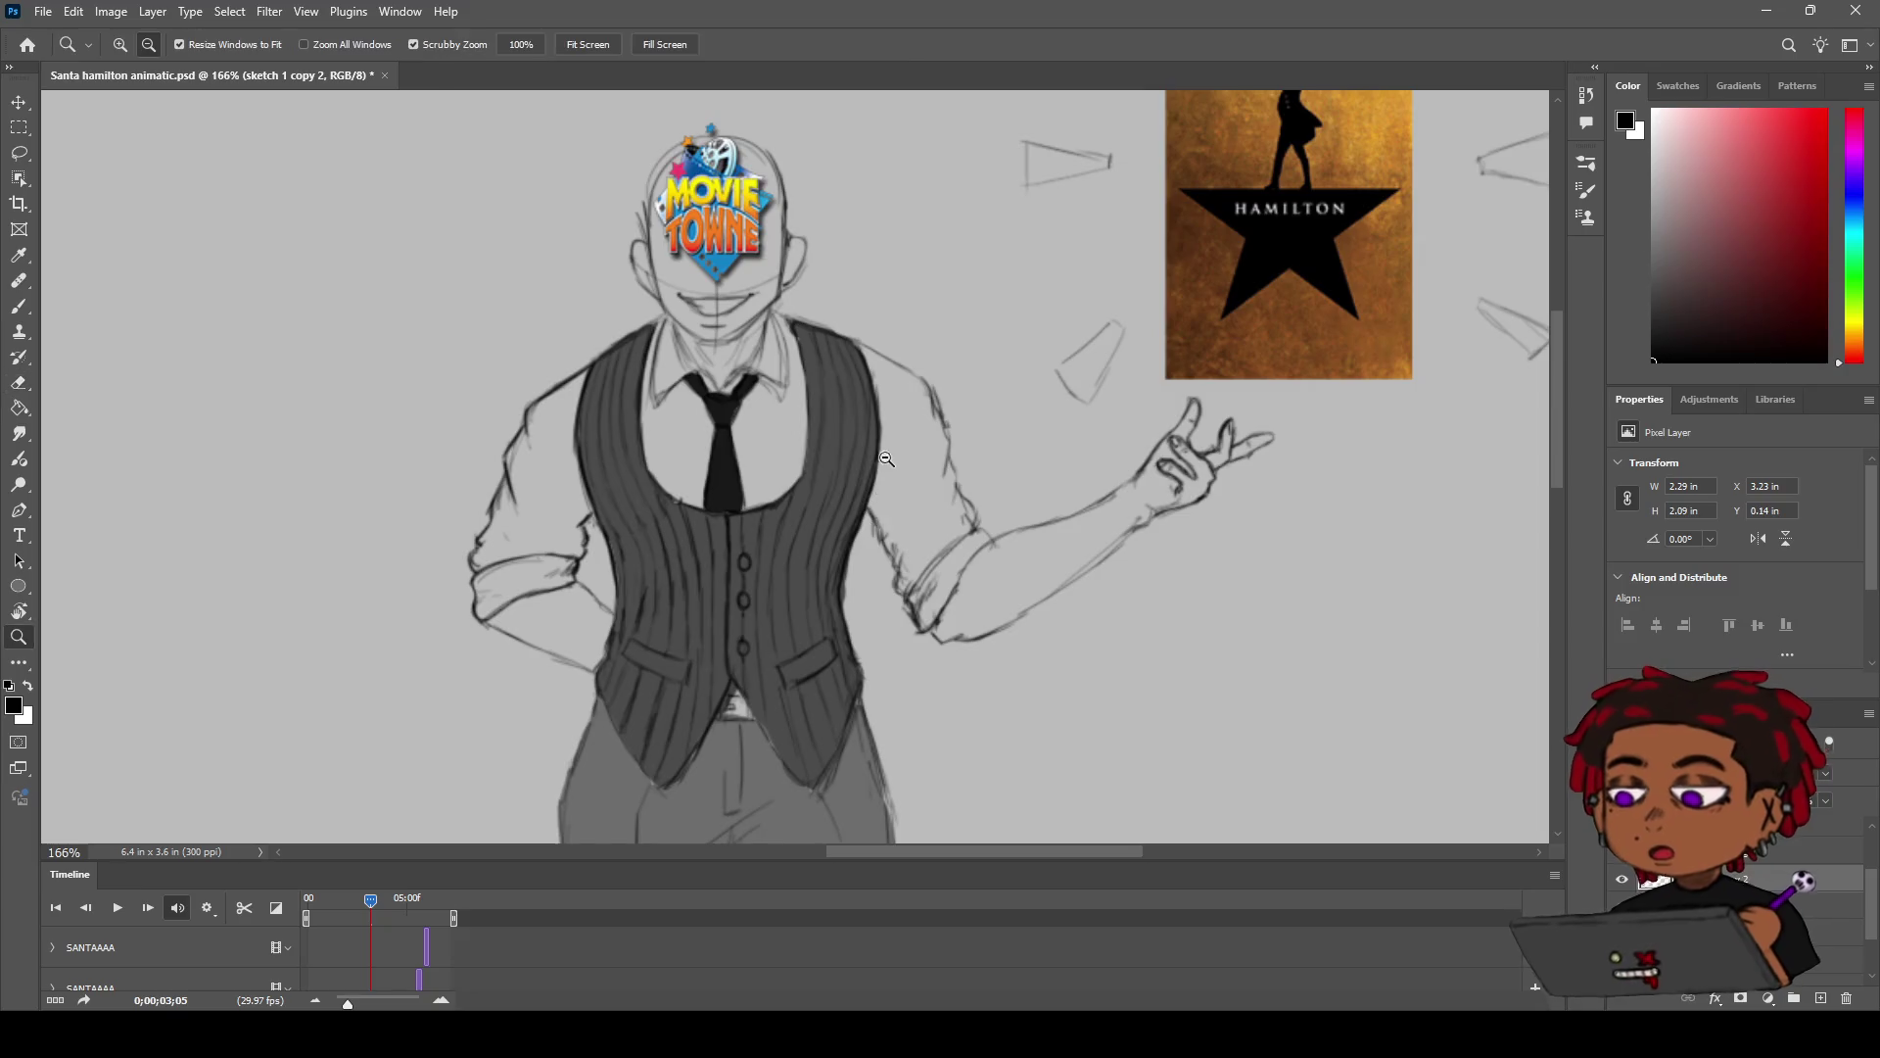
pyautogui.scroll(-2, 884, 463)
pyautogui.scroll(4, 884, 464)
pyautogui.moveTo(819, 432); pyautogui.dragTo(804, 423)
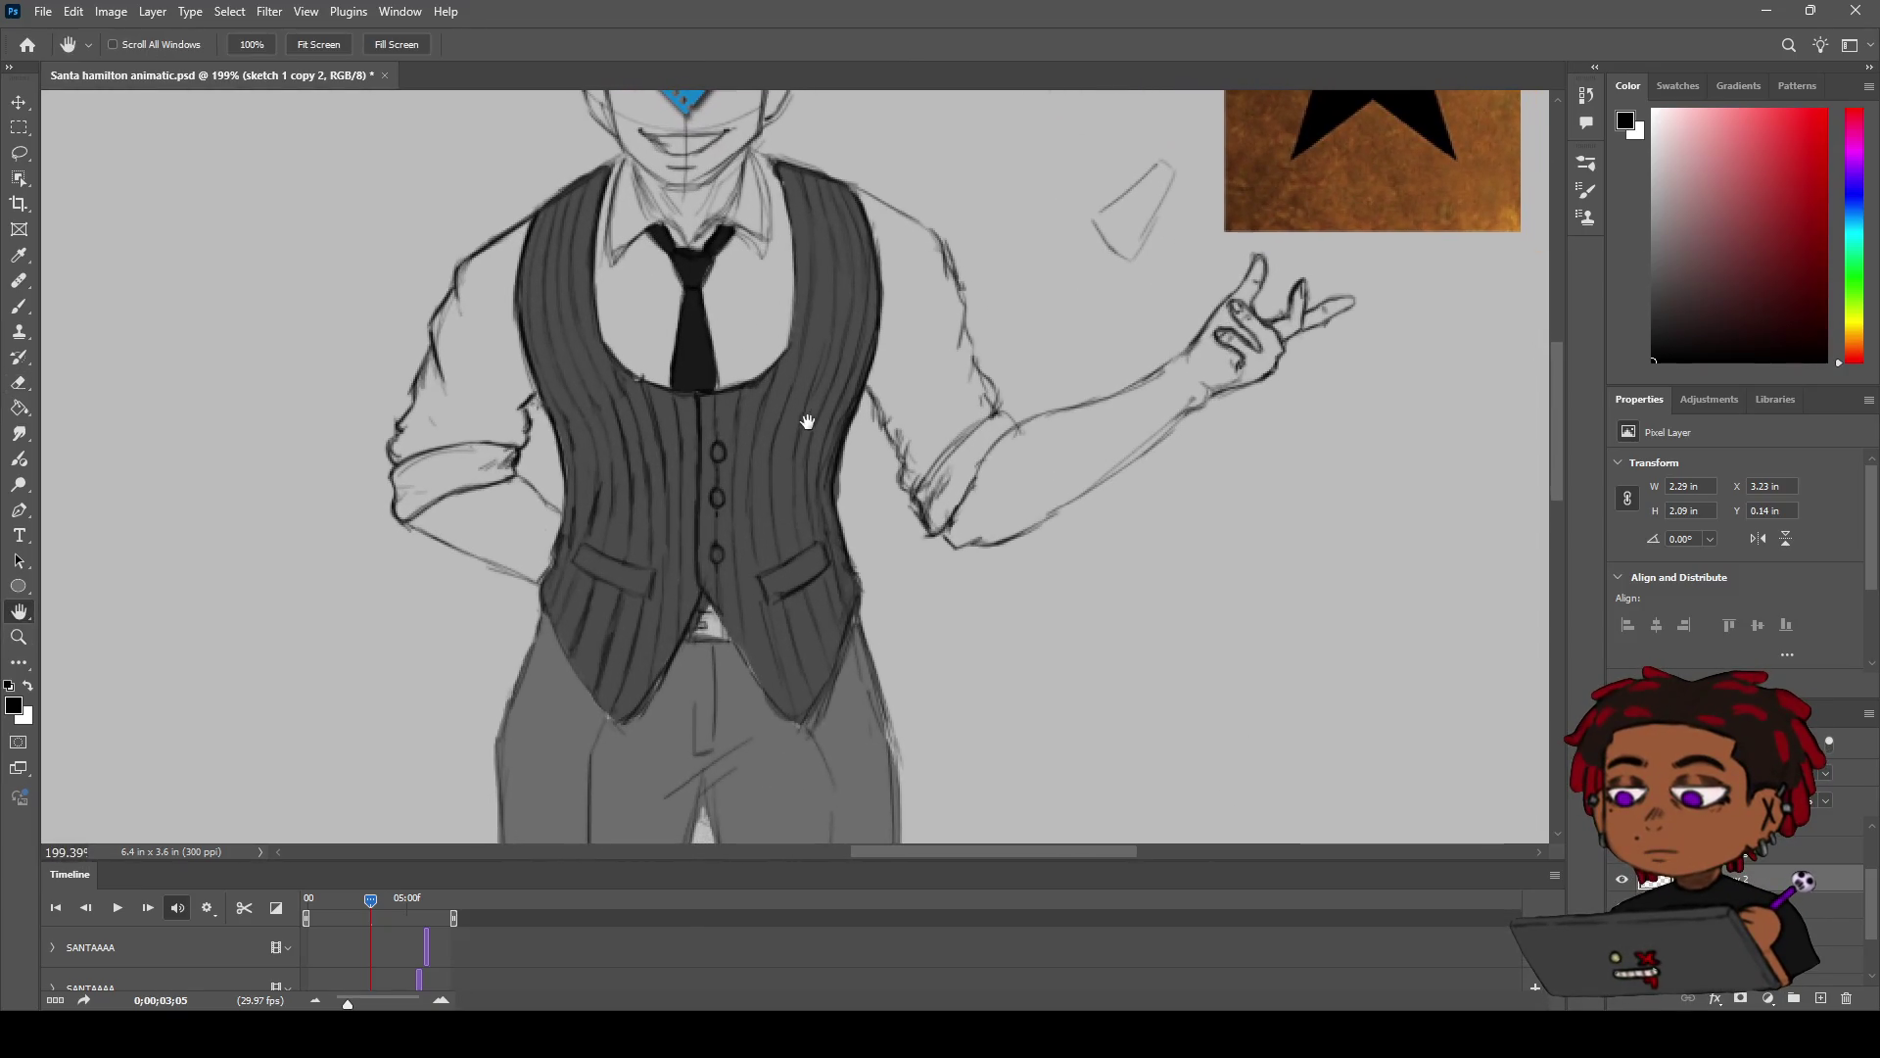
pyautogui.press('b')
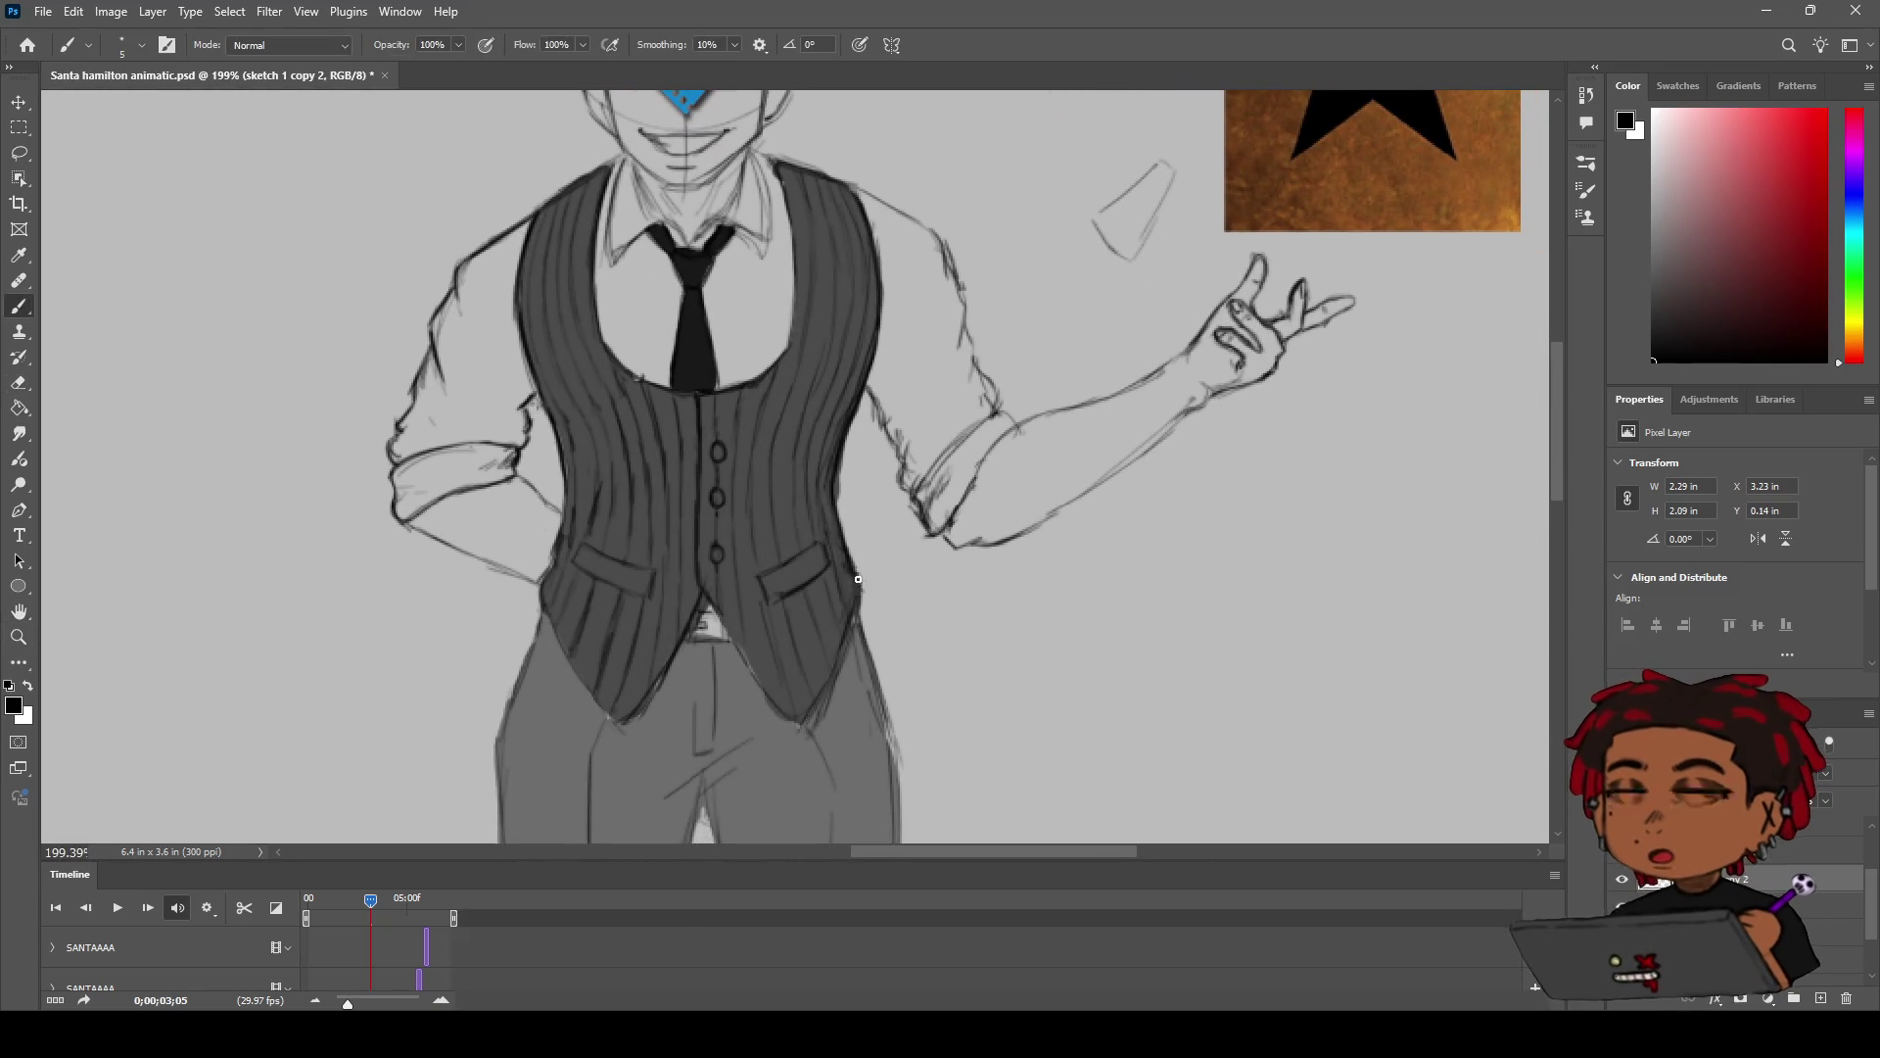
pyautogui.moveTo(865, 590); pyautogui.dragTo(828, 683)
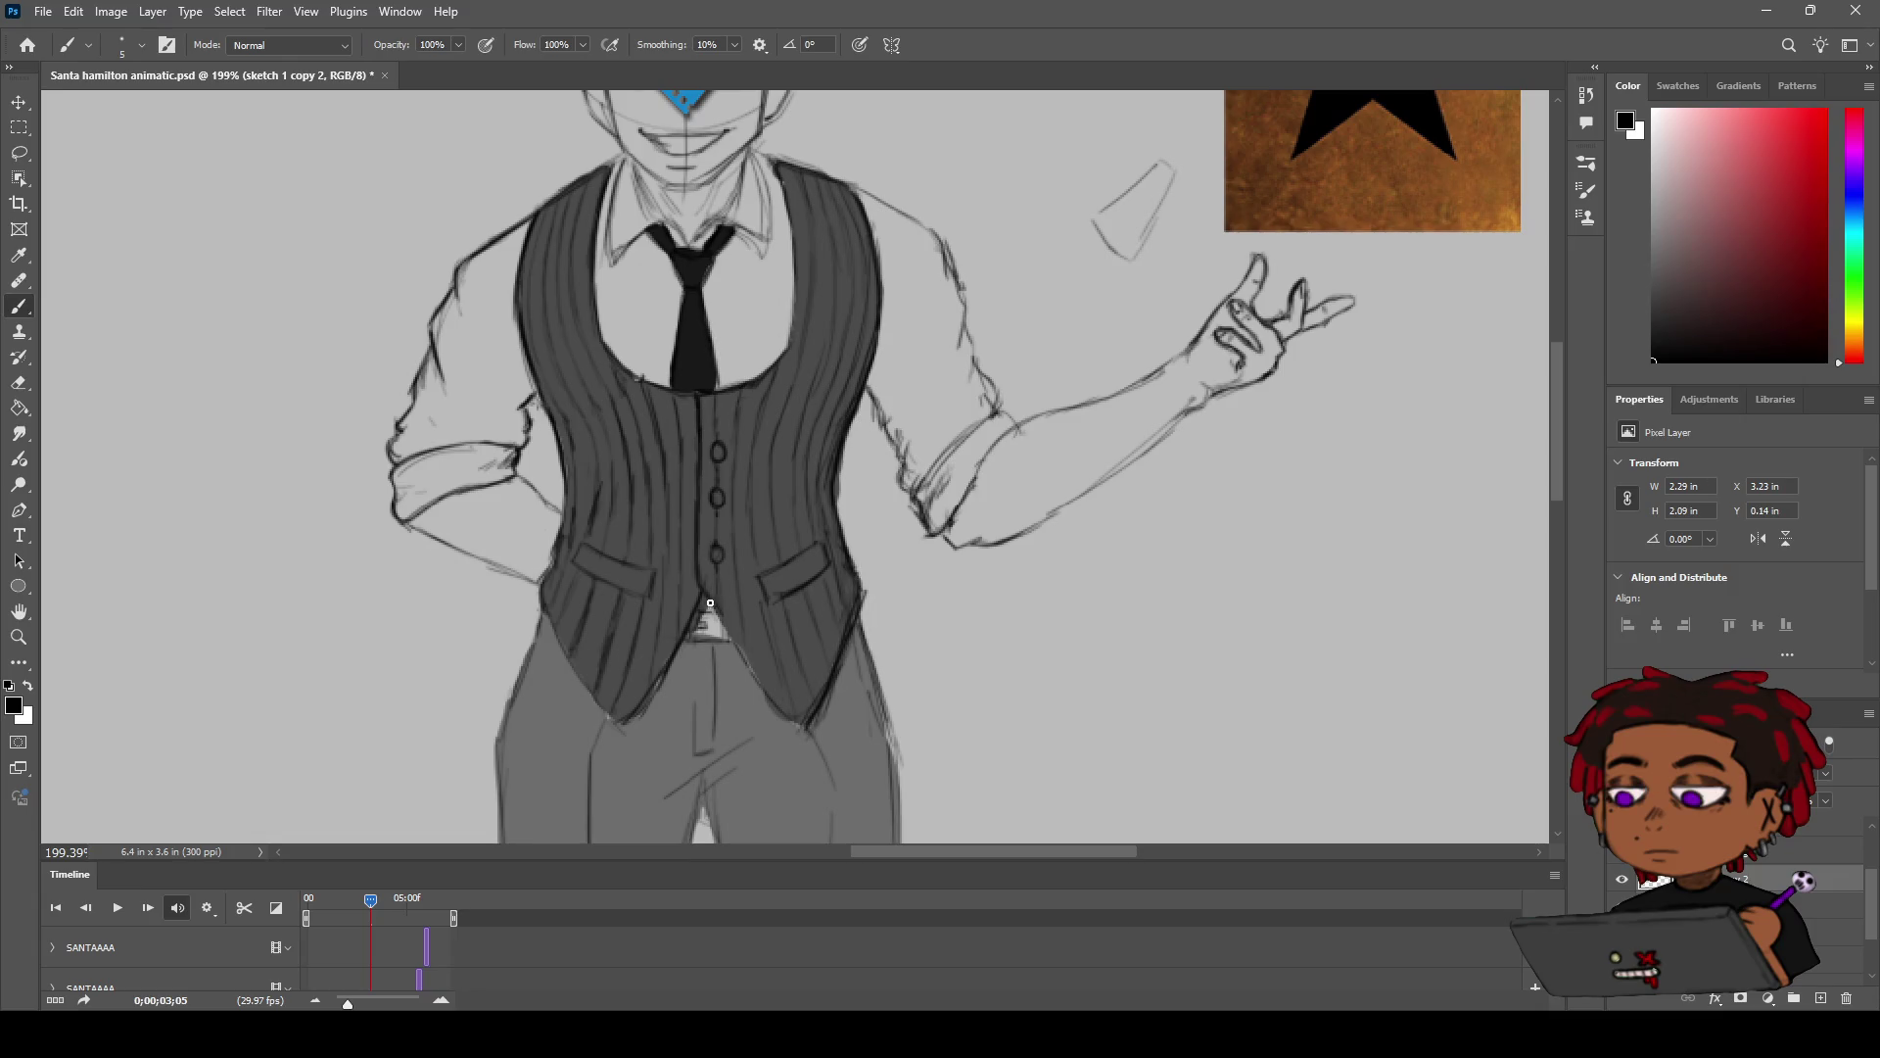
pyautogui.moveTo(710, 604); pyautogui.dragTo(769, 700)
# Step: Darken the vest's lower-left edge, touch up its left edge, and zoom to check the result
pyautogui.moveTo(540, 591); pyautogui.dragTo(599, 708)
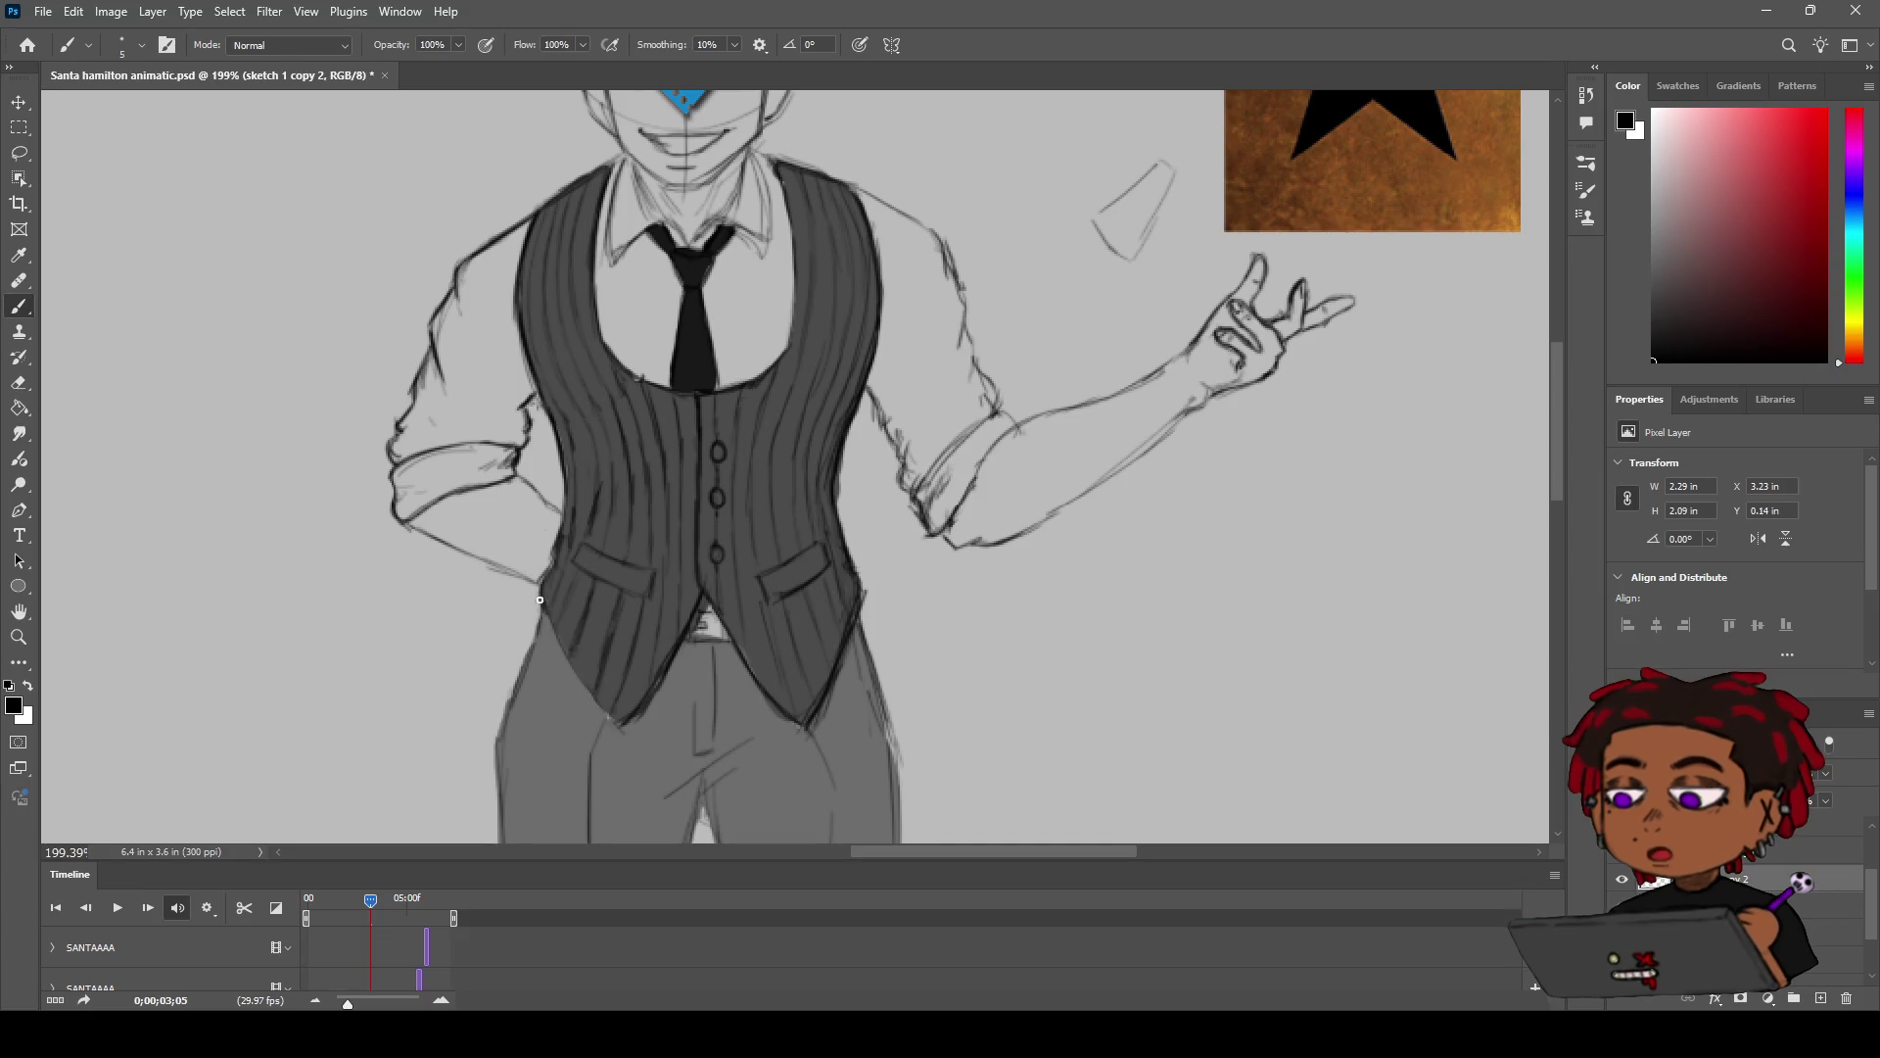
pyautogui.moveTo(540, 590); pyautogui.dragTo(553, 570)
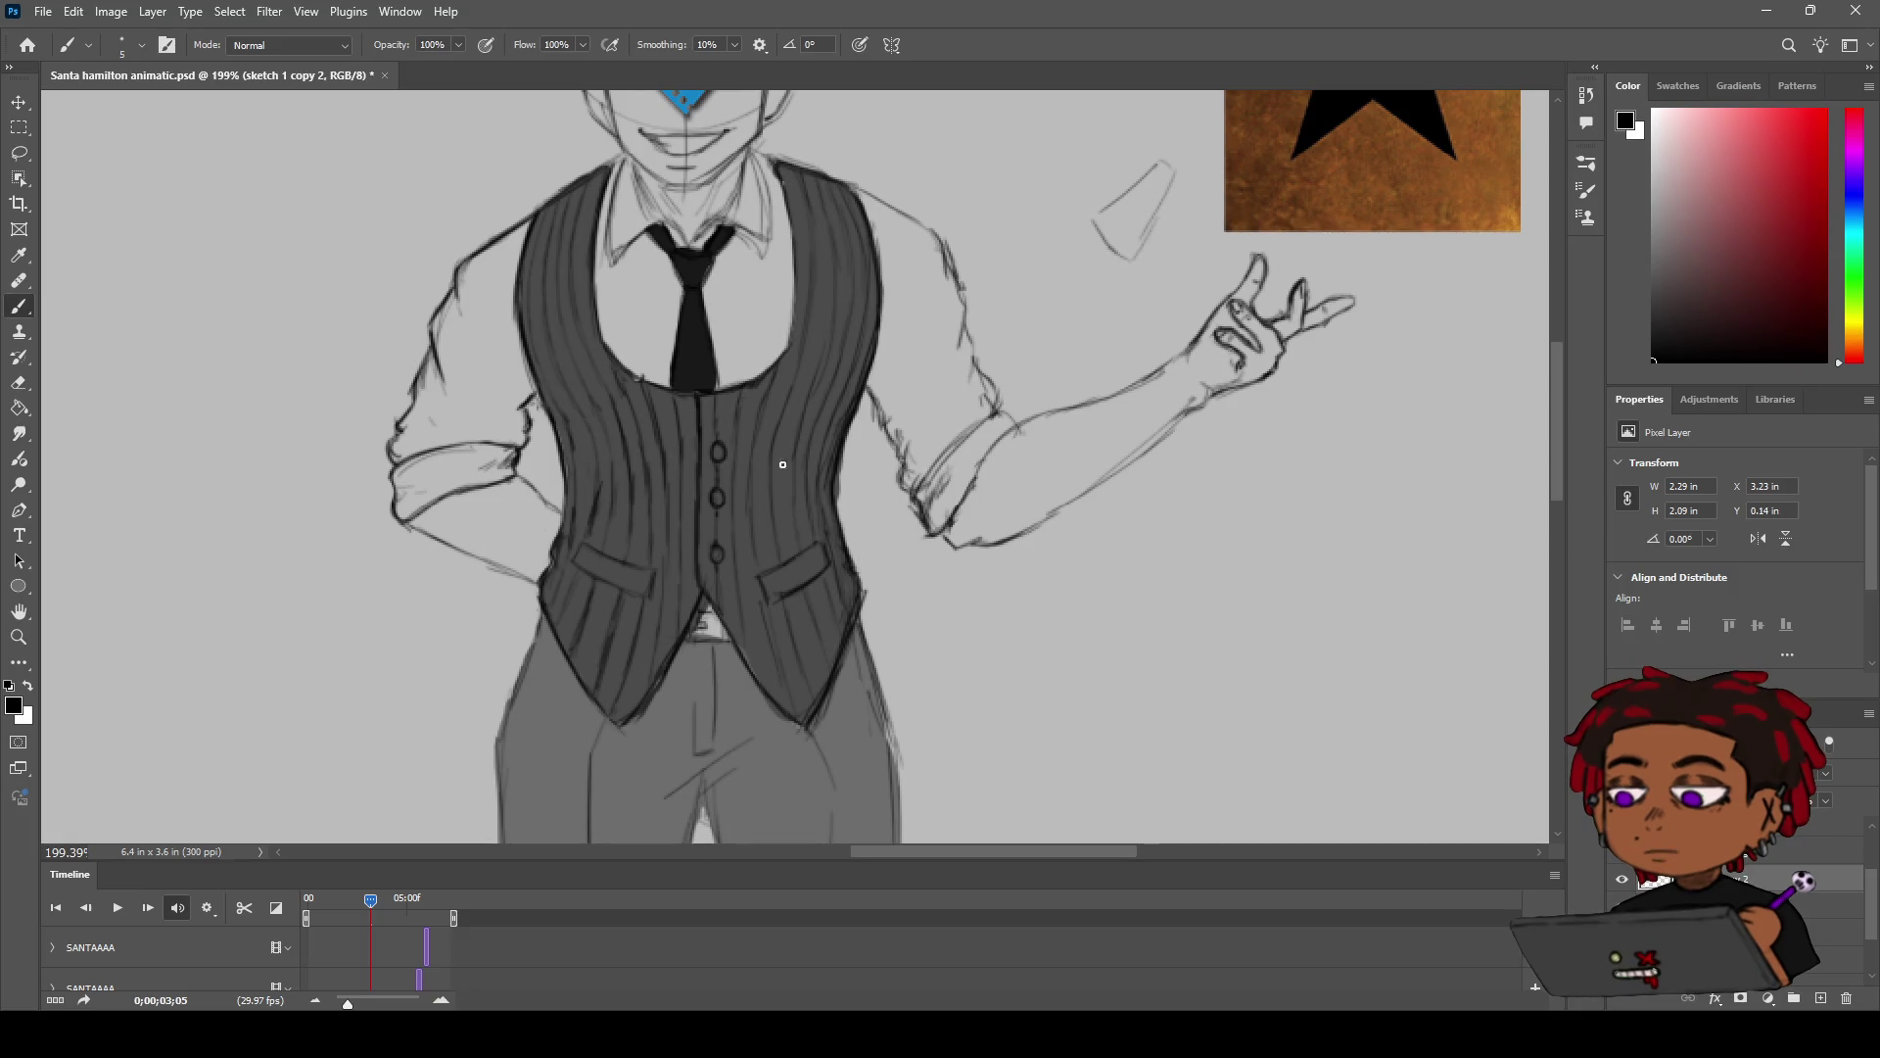
pyautogui.press('e')
pyautogui.press('b')
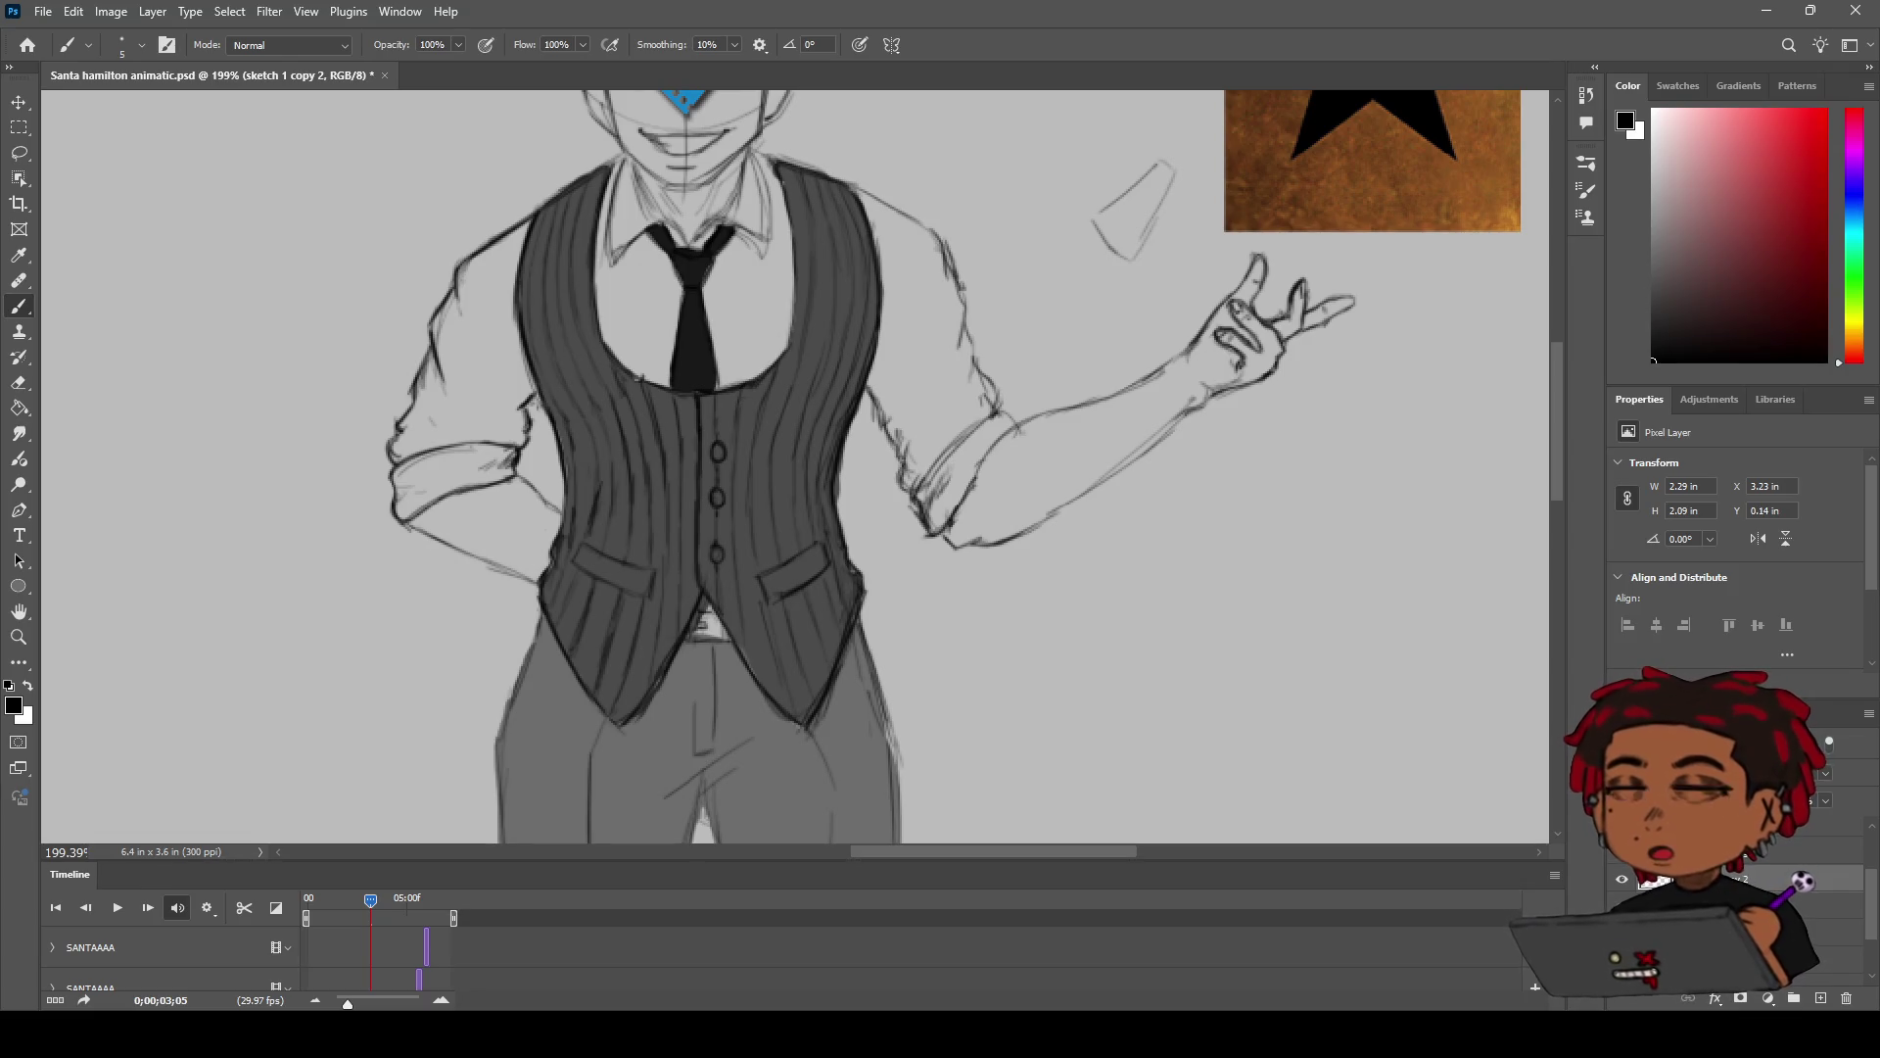
pyautogui.press('z')
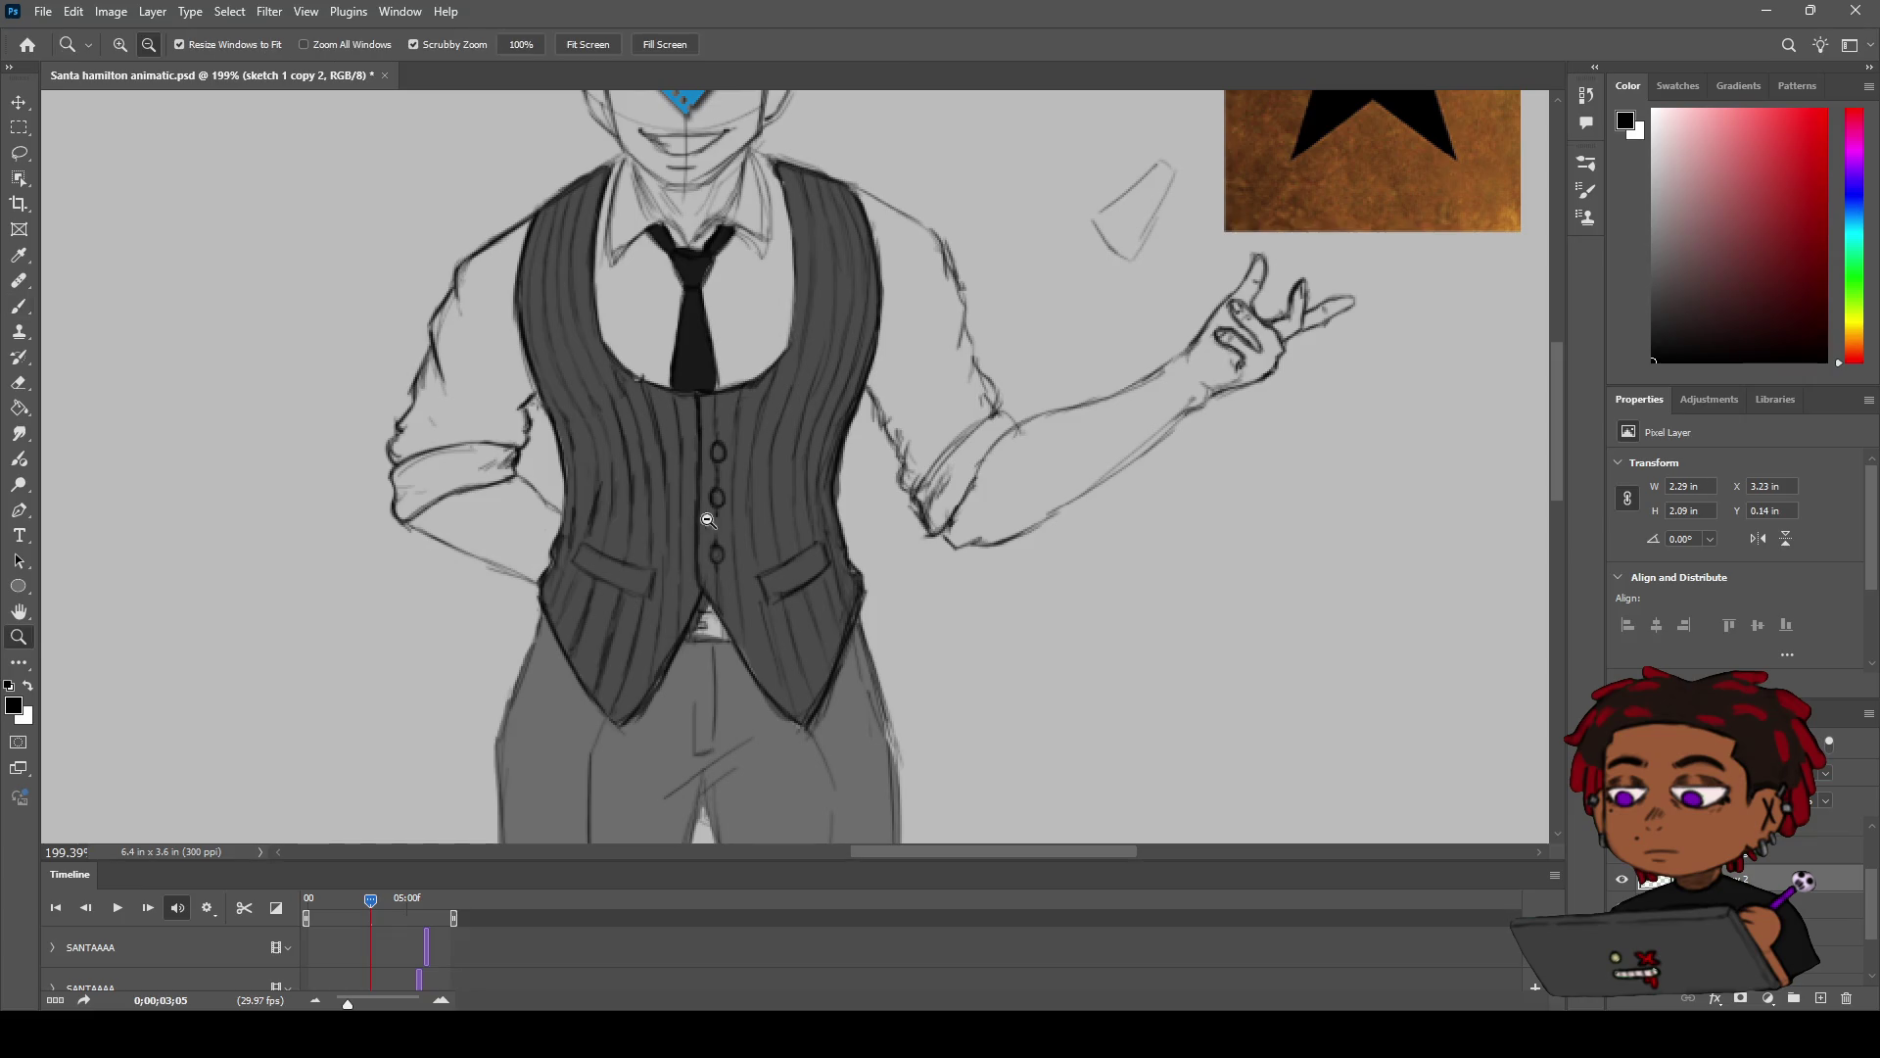
pyautogui.scroll(-5, 727, 480)
pyautogui.scroll(4, 727, 481)
pyautogui.scroll(-3, 728, 481)
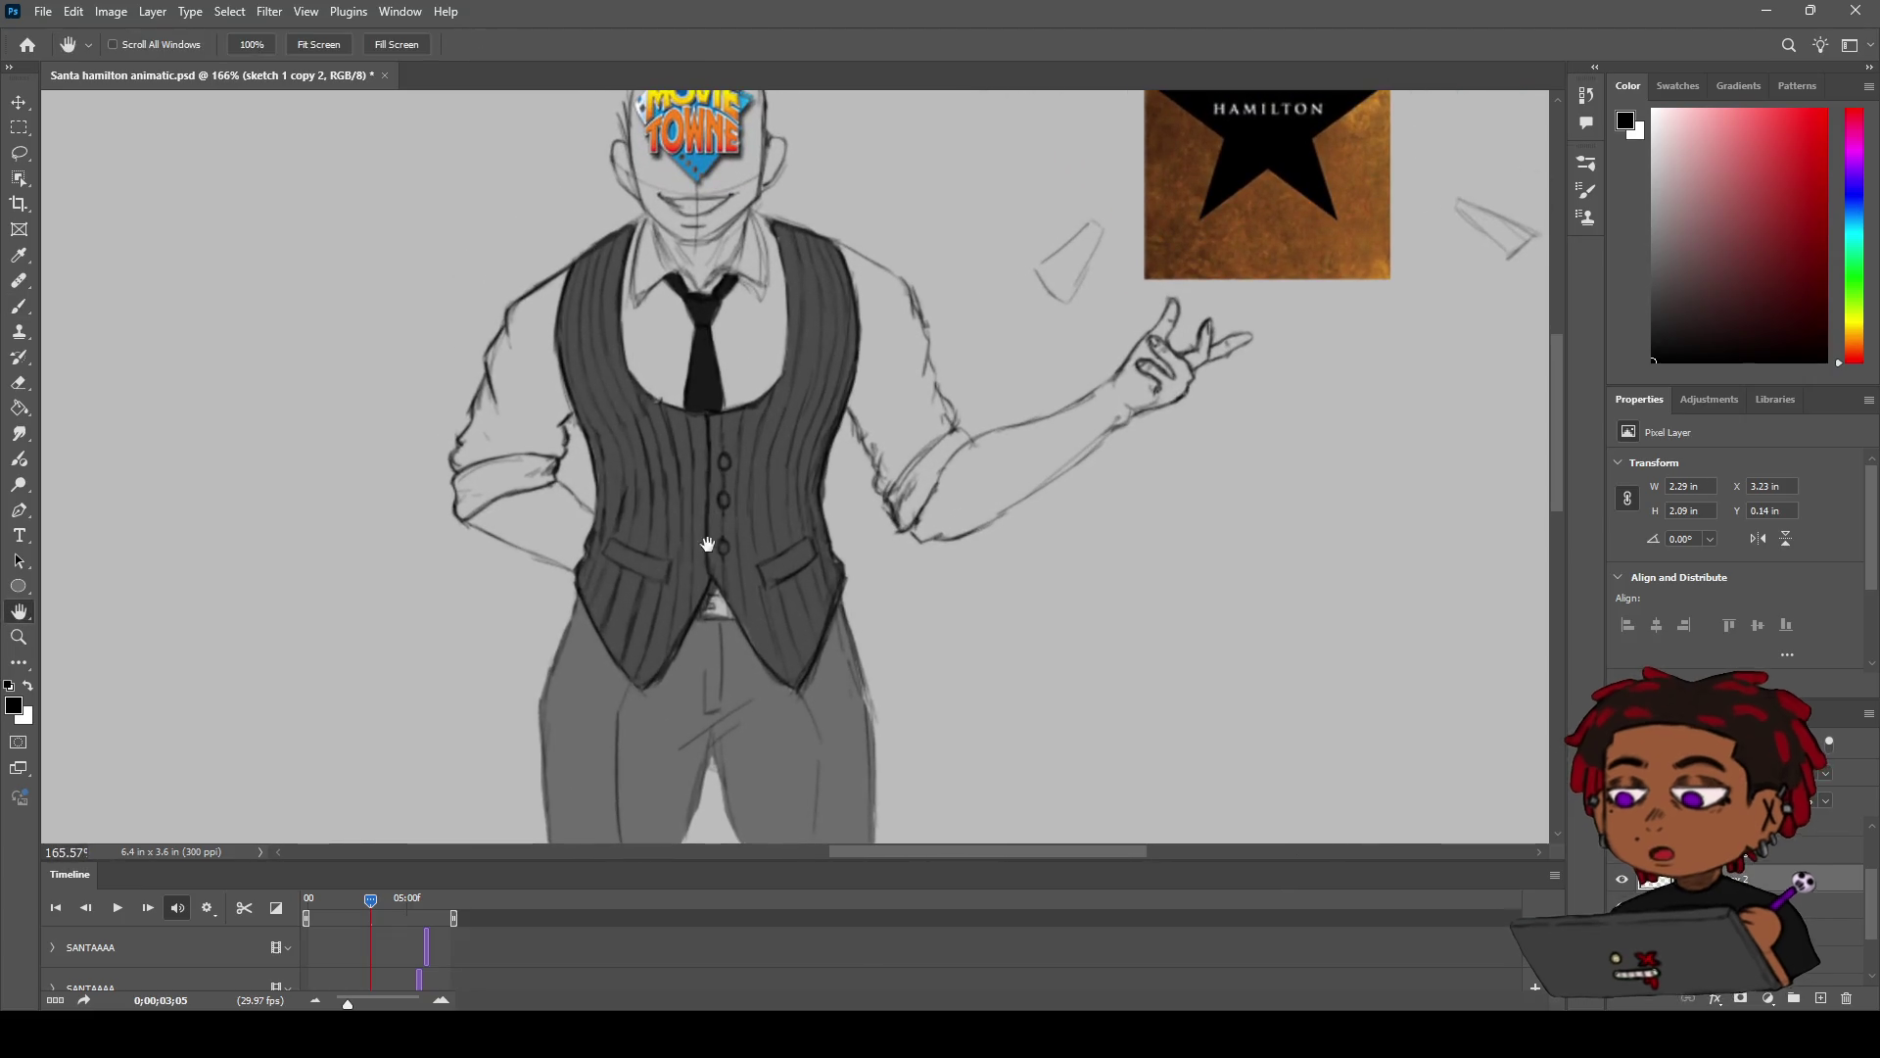
pyautogui.scroll(3, 730, 470)
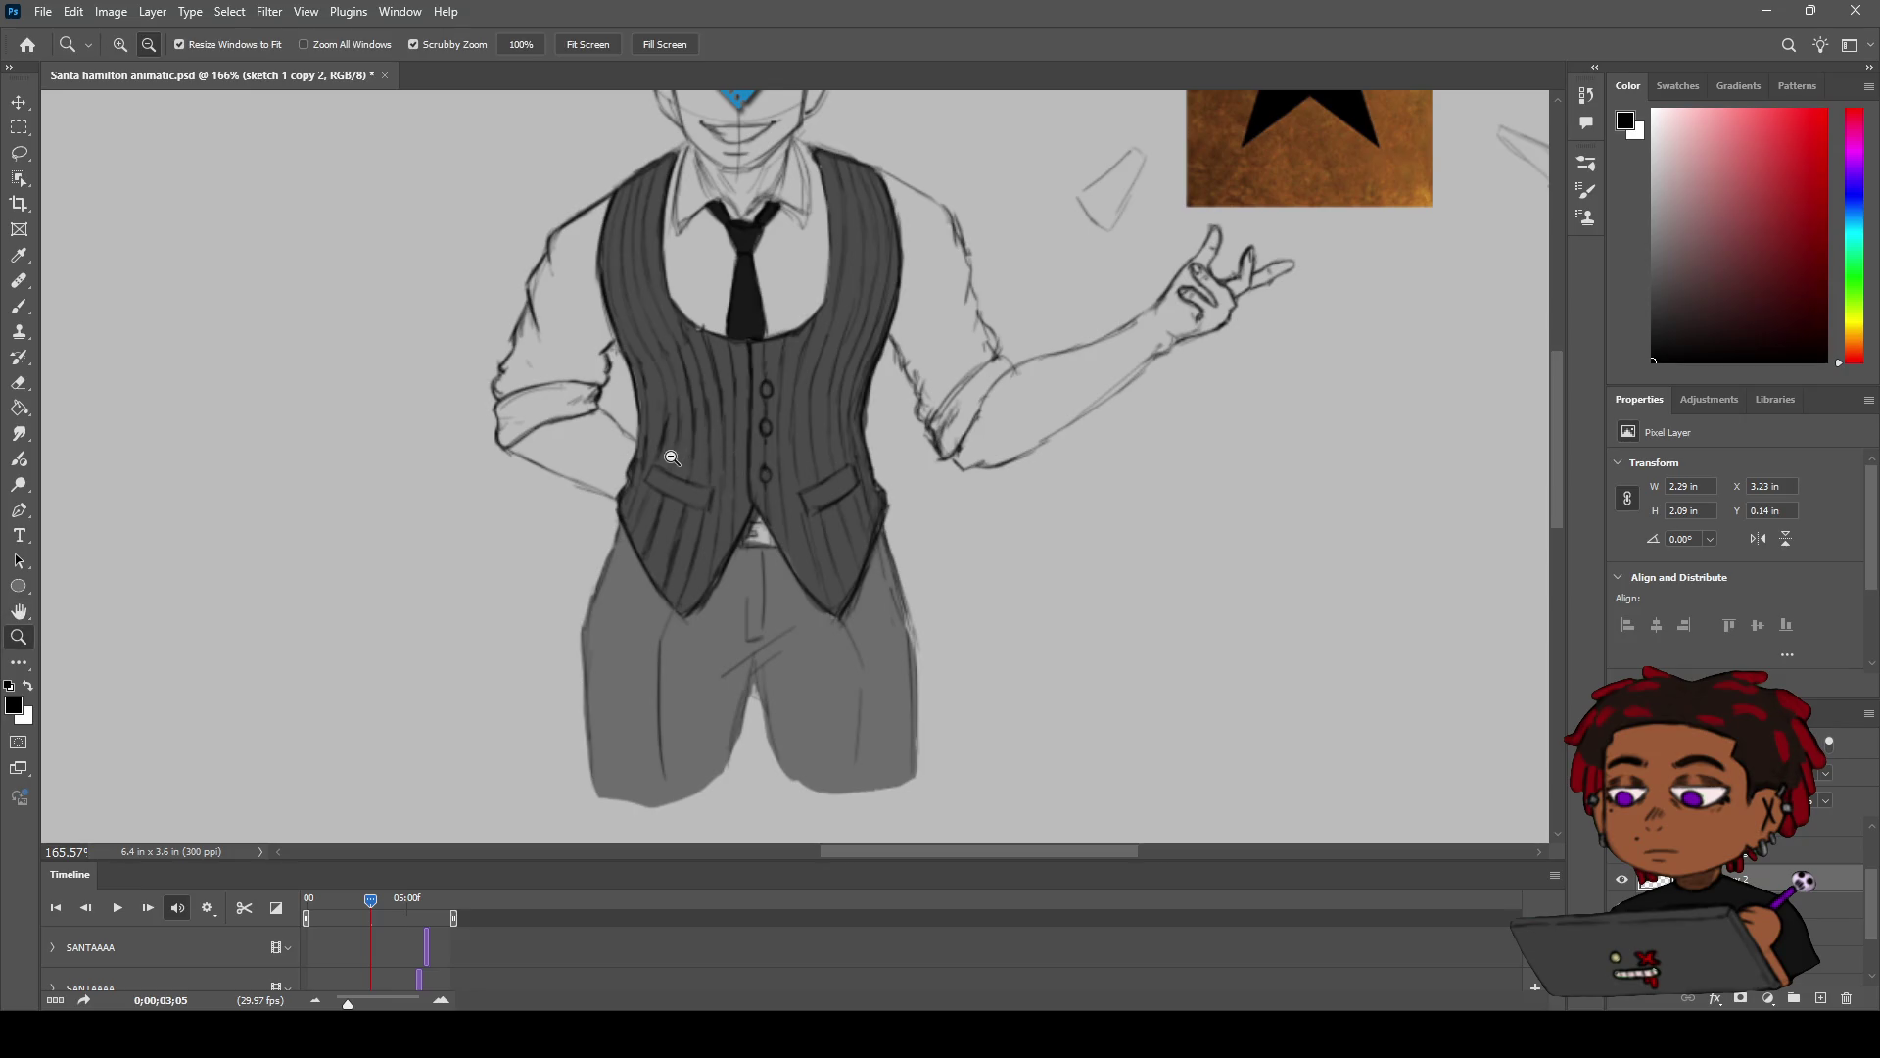
pyautogui.scroll(2, 674, 456)
pyautogui.scroll(1, 686, 441)
pyautogui.press('b')
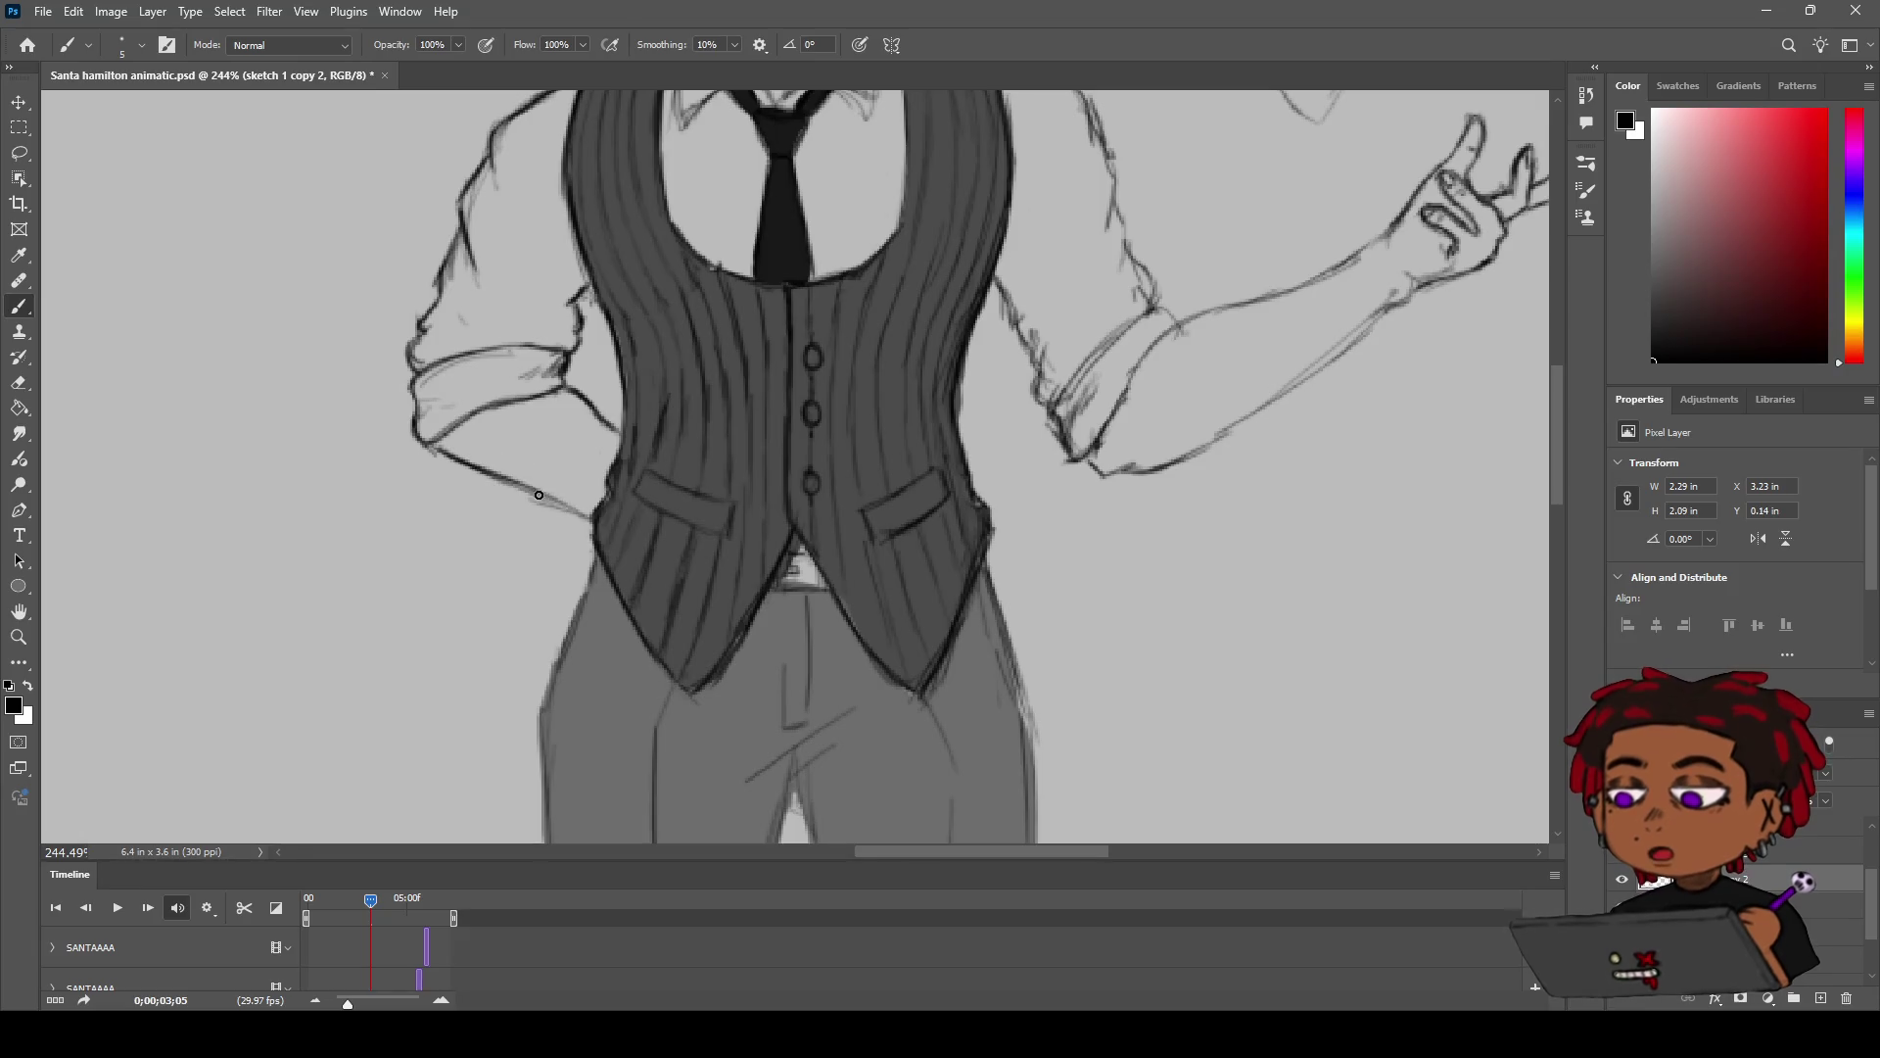
pyautogui.keyDown('alt'); pyautogui.click(850, 430); pyautogui.keyUp('alt')
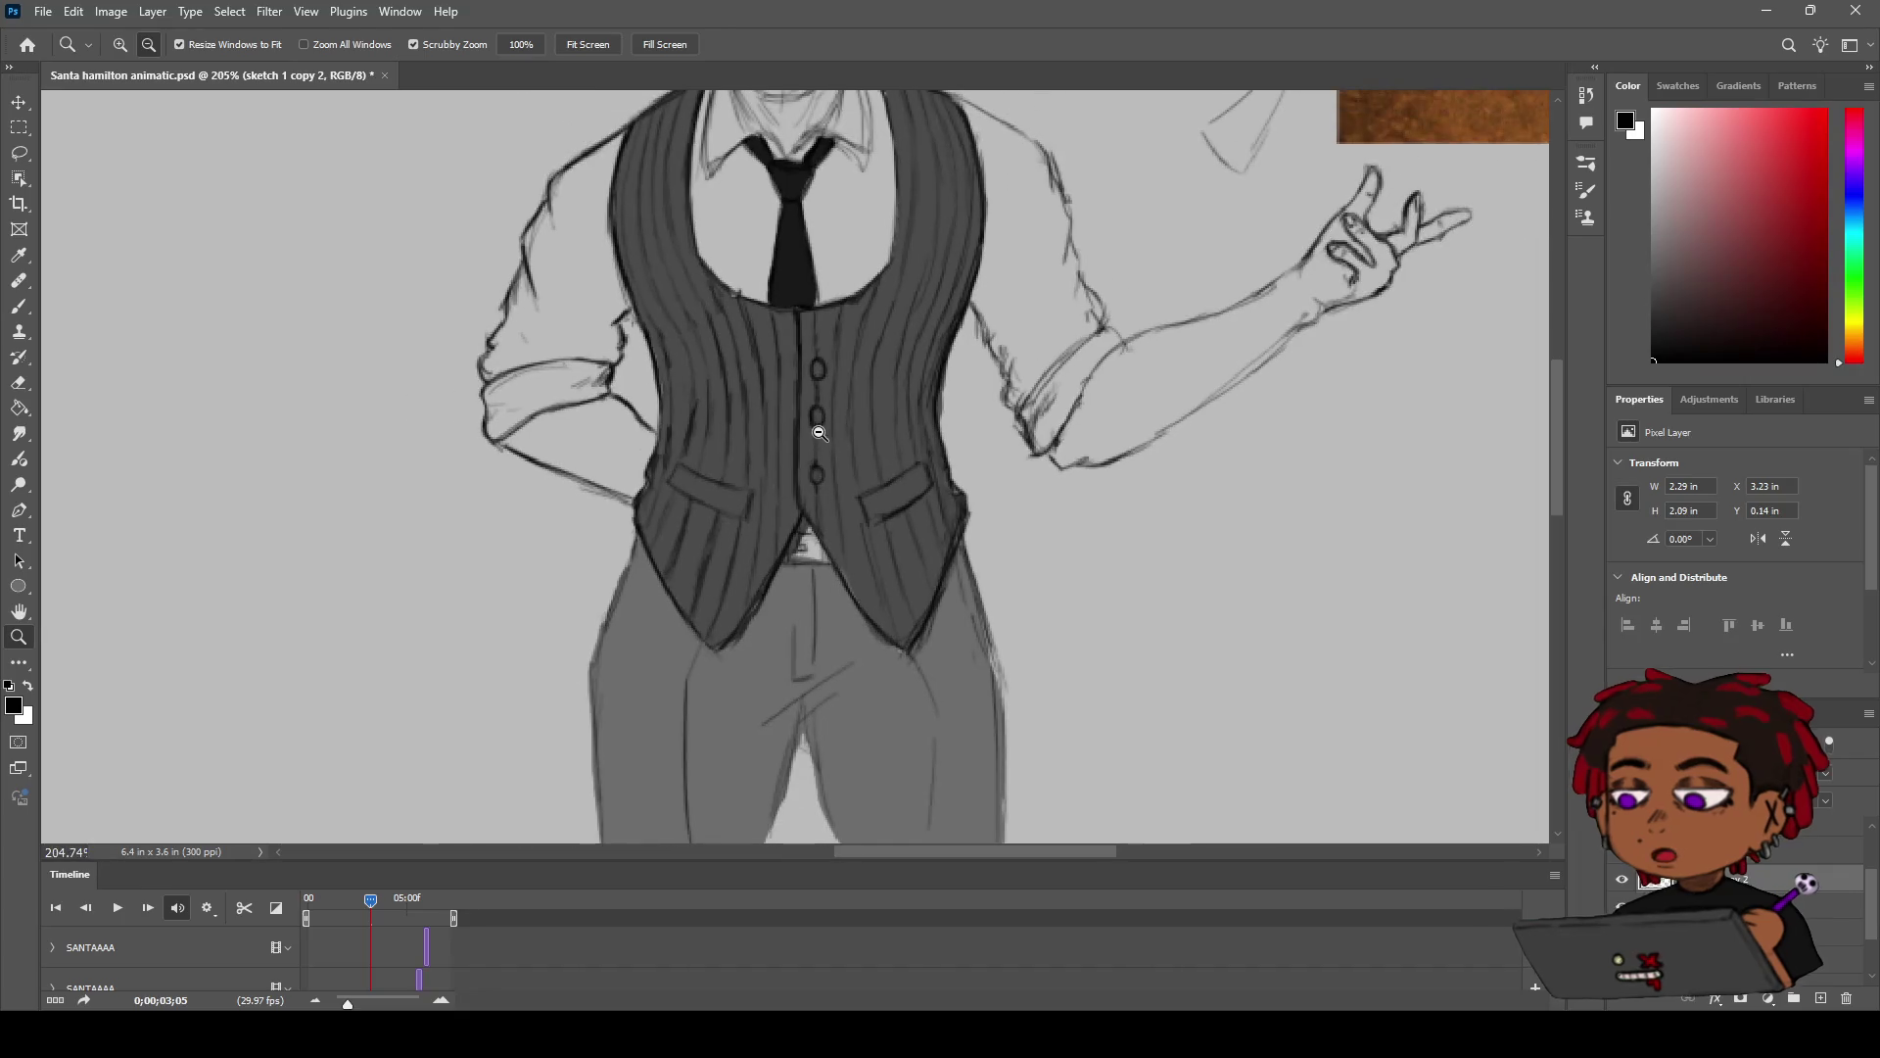
pyautogui.scroll(2, 756, 433)
pyautogui.press('h')
pyautogui.press('z')
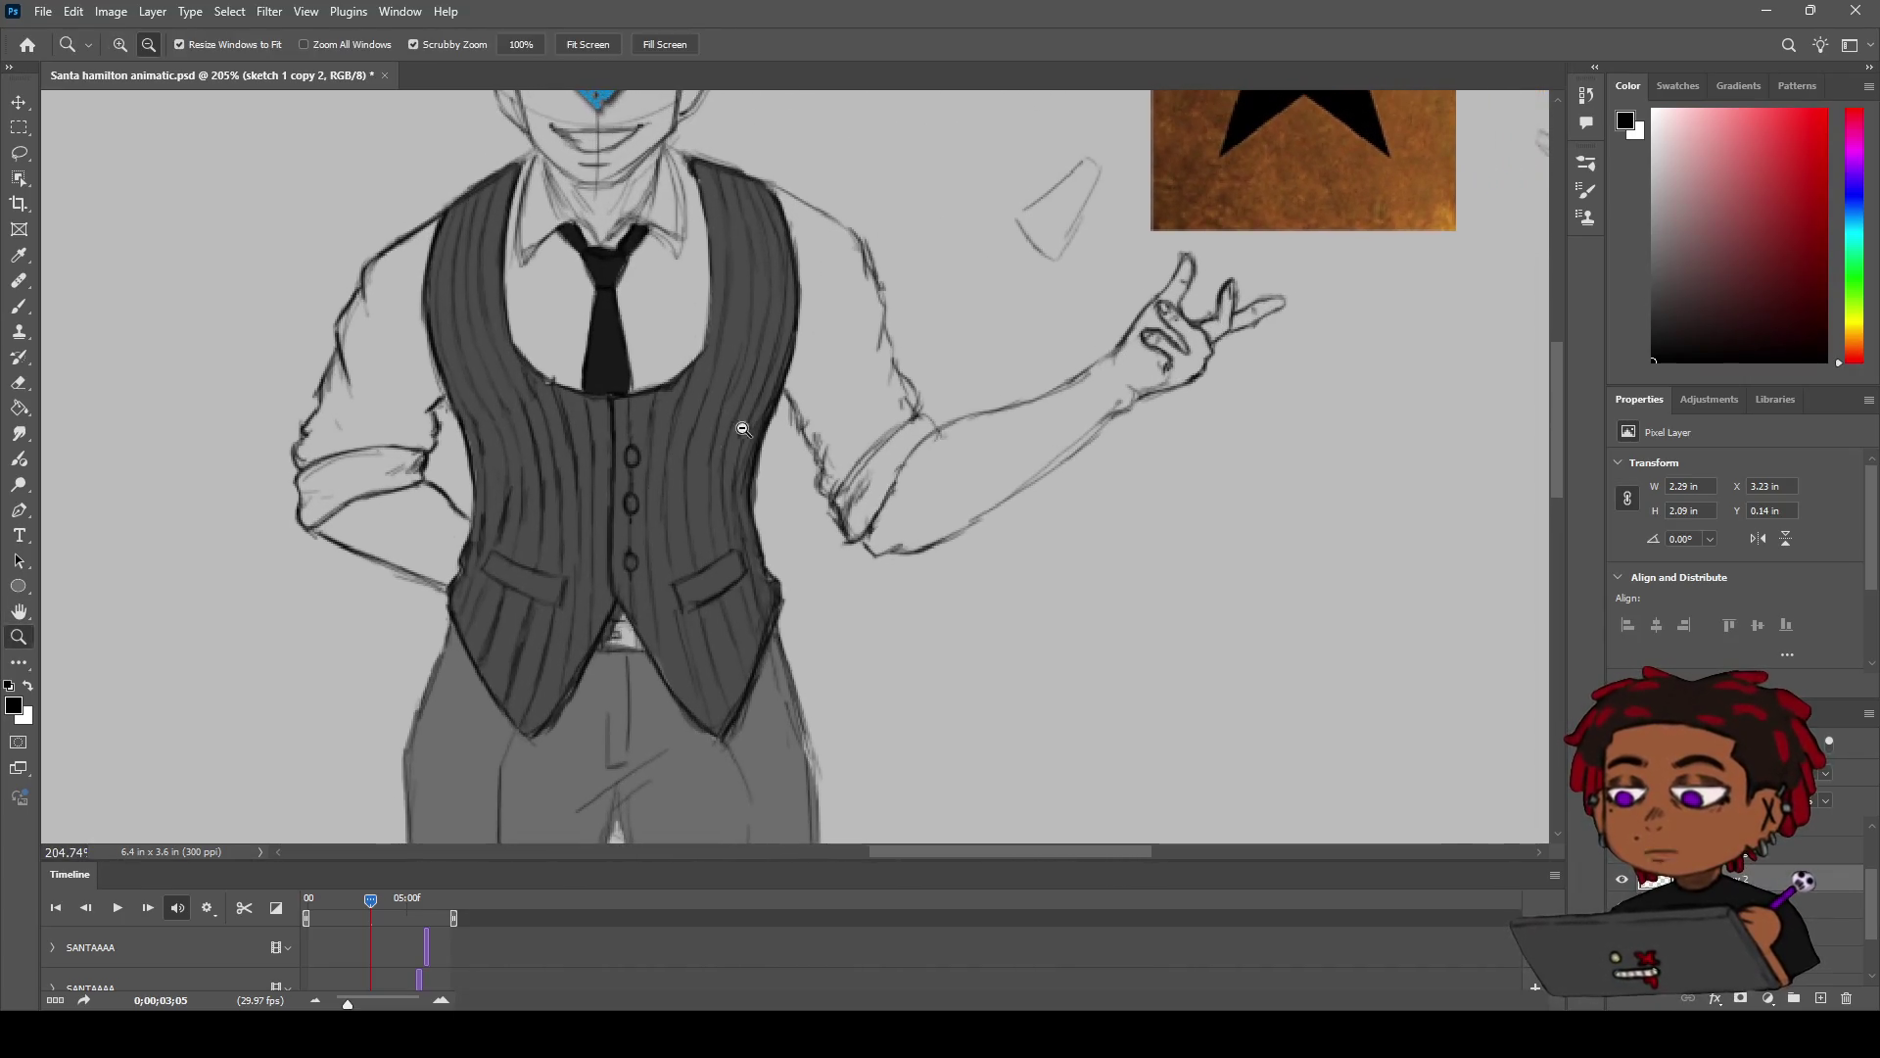
pyautogui.scroll(3, 737, 431)
pyautogui.scroll(-1, 737, 430)
pyautogui.press('h')
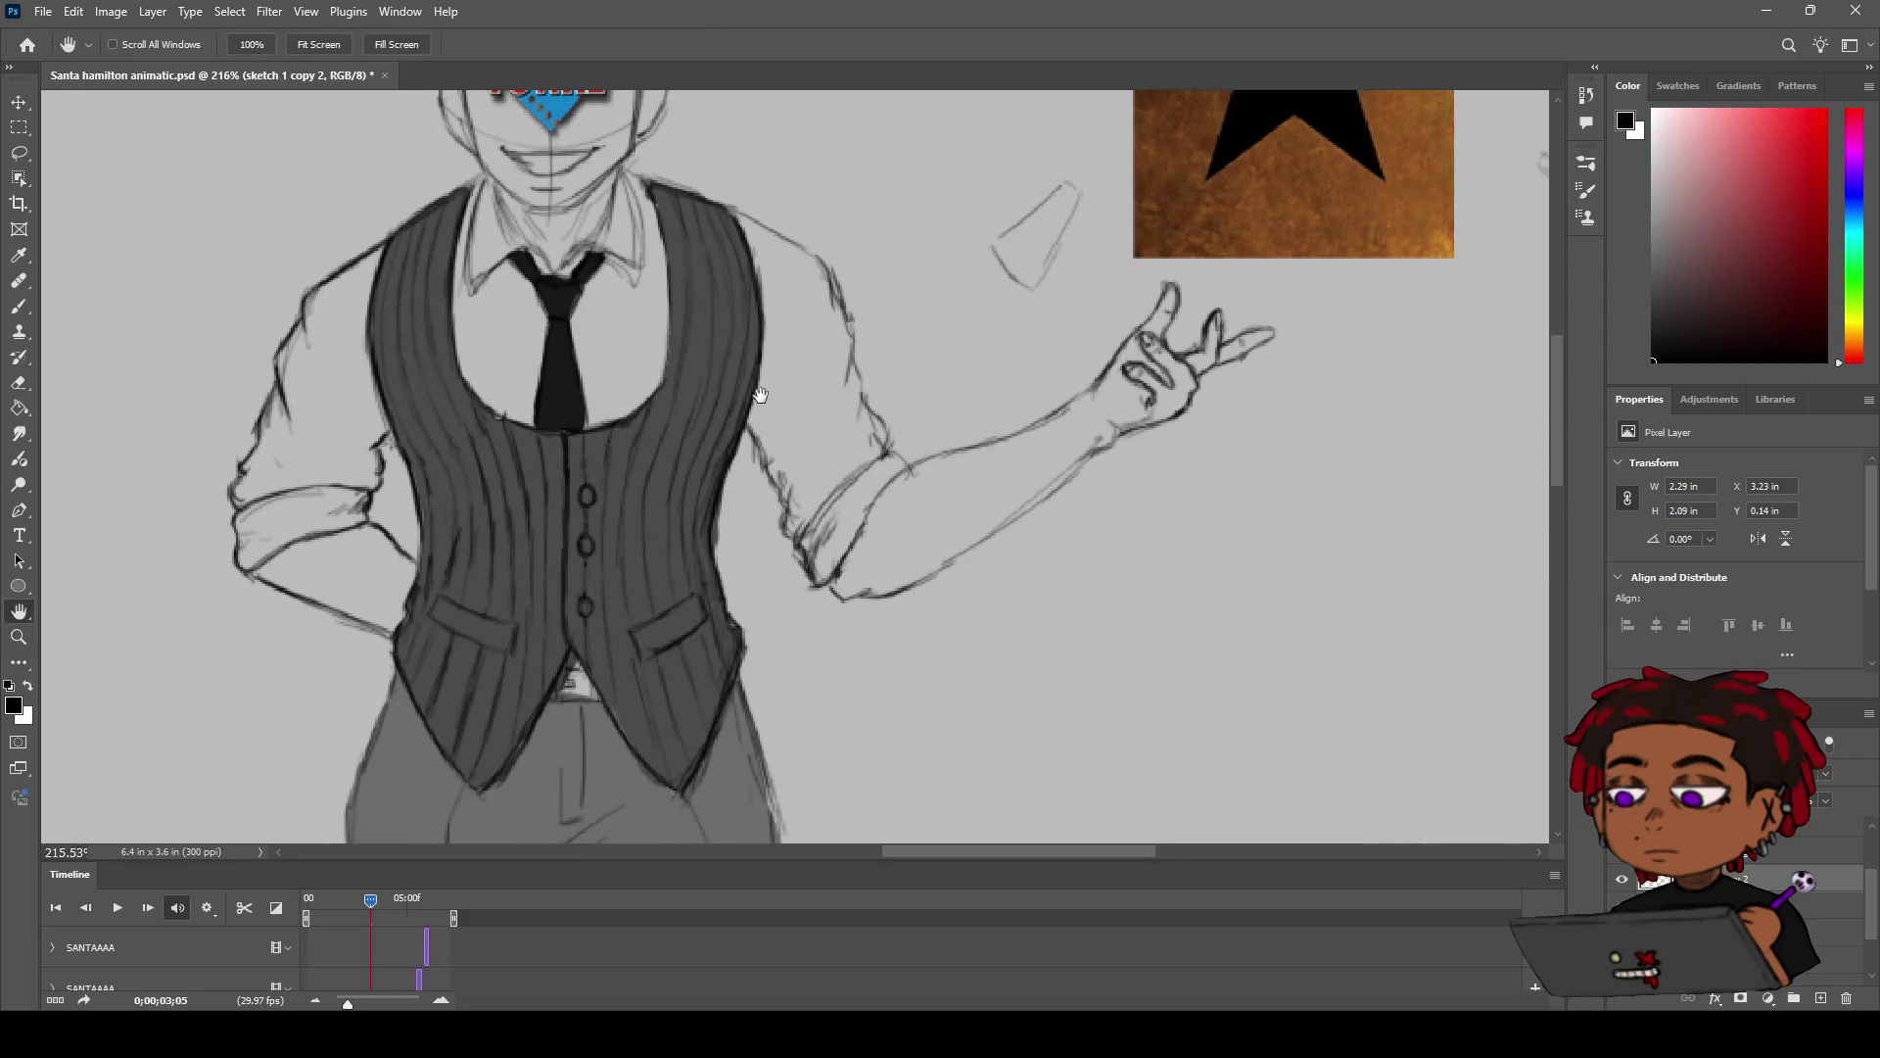
pyautogui.scroll(-3, 784, 441)
pyautogui.press('b')
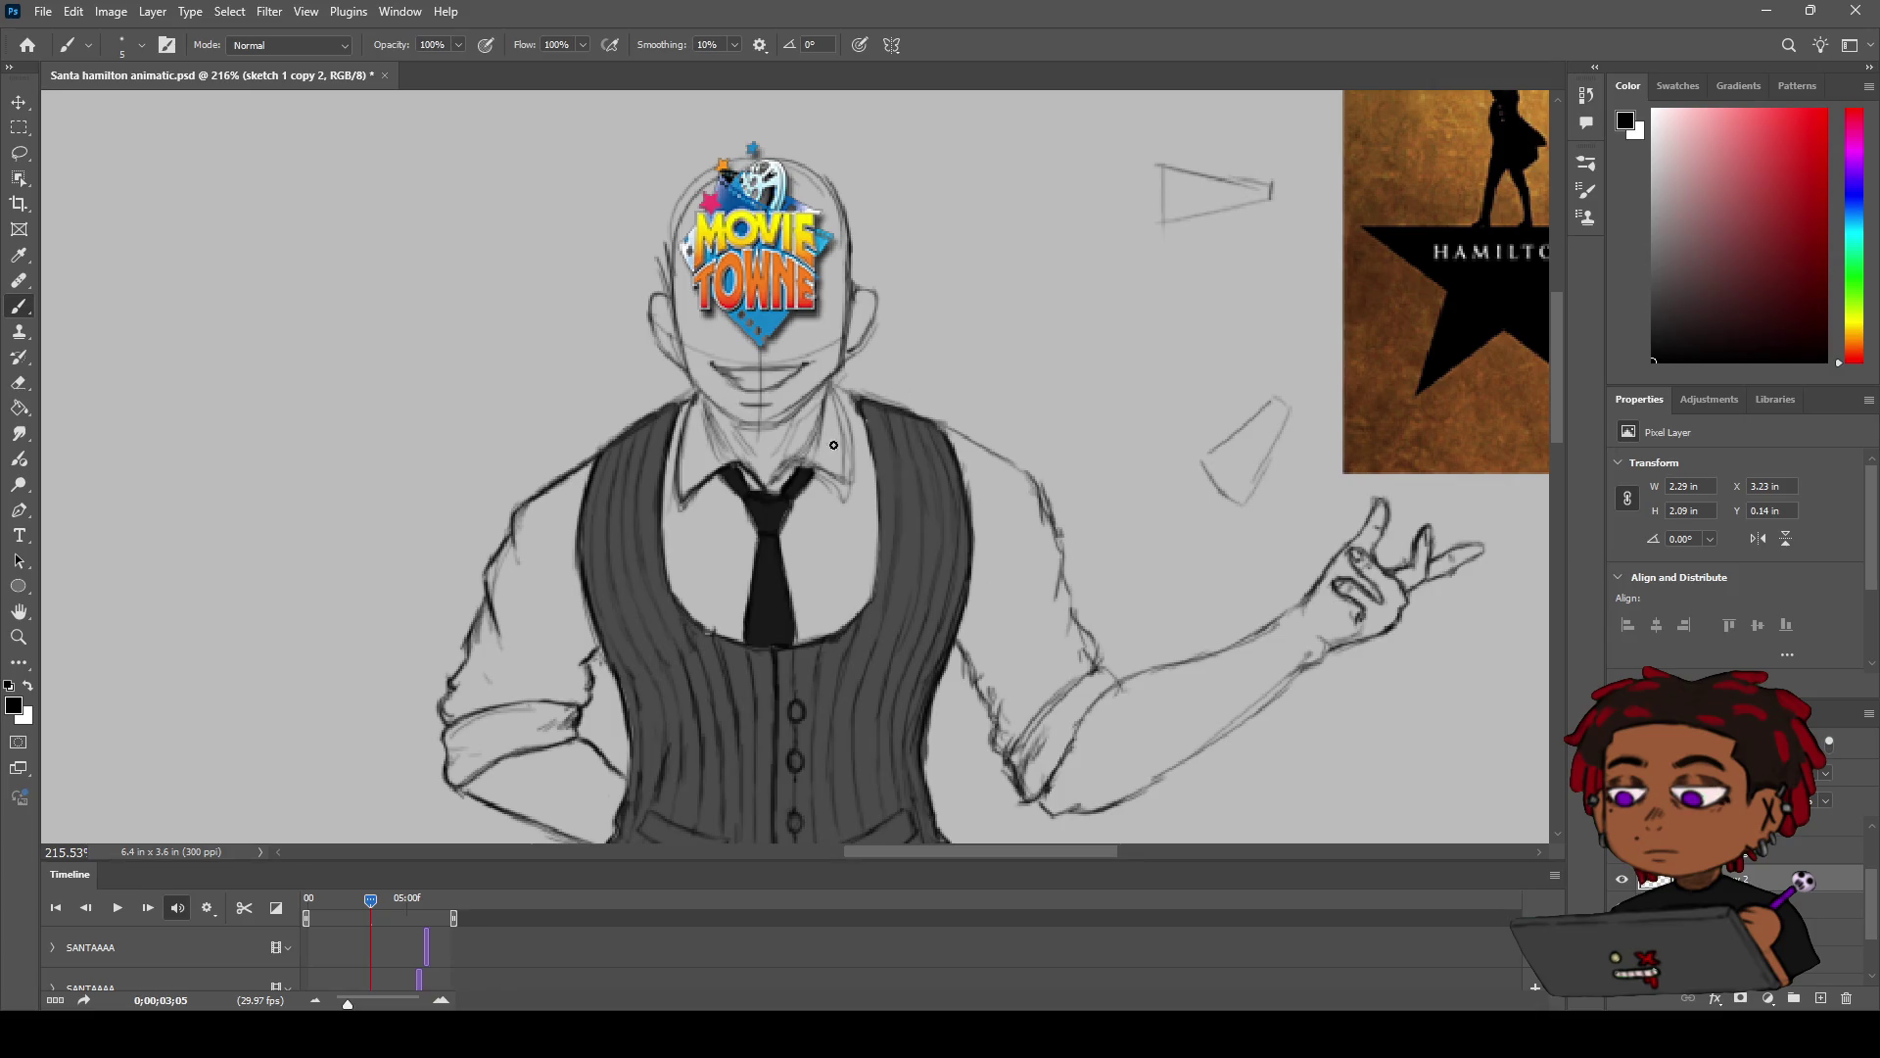
# Step: Stroke darker lines along the right collar edge and the right side of the neck
pyautogui.moveTo(798, 460); pyautogui.dragTo(840, 486)
pyautogui.moveTo(840, 419); pyautogui.dragTo(851, 499)
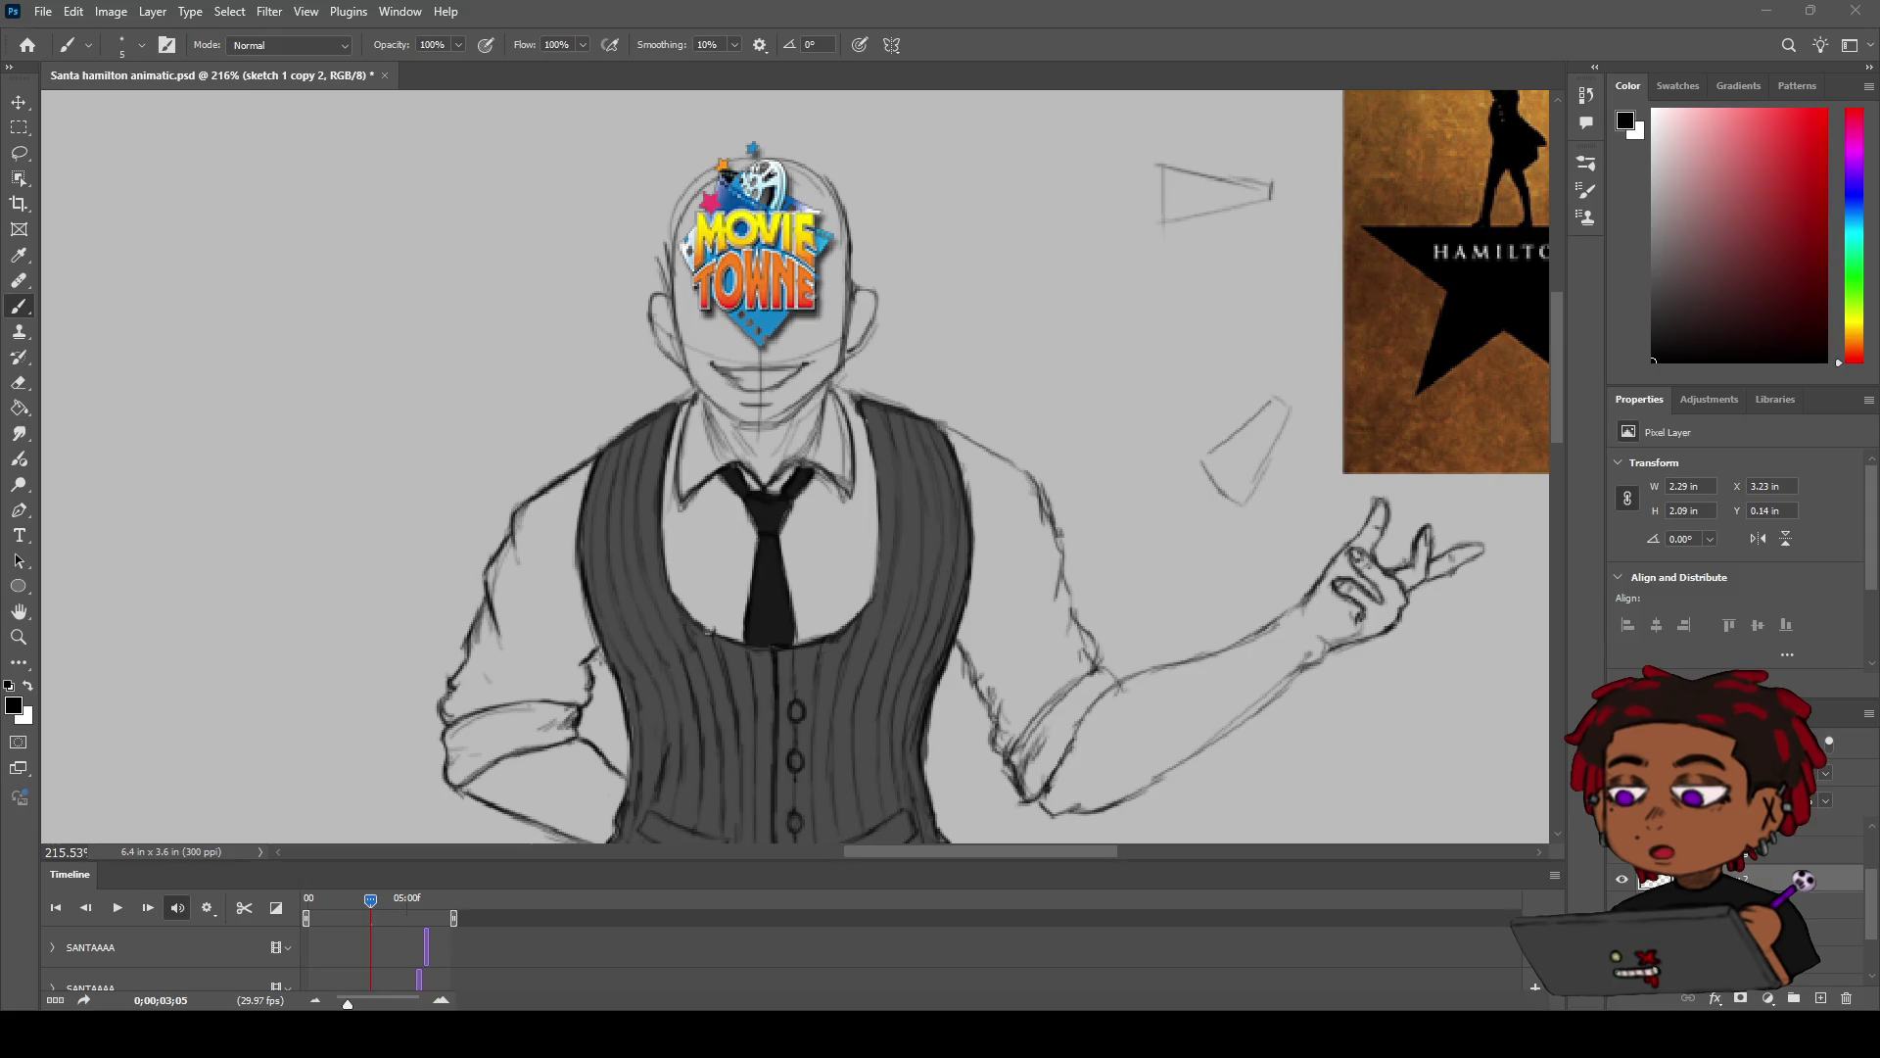
pyautogui.press('h')
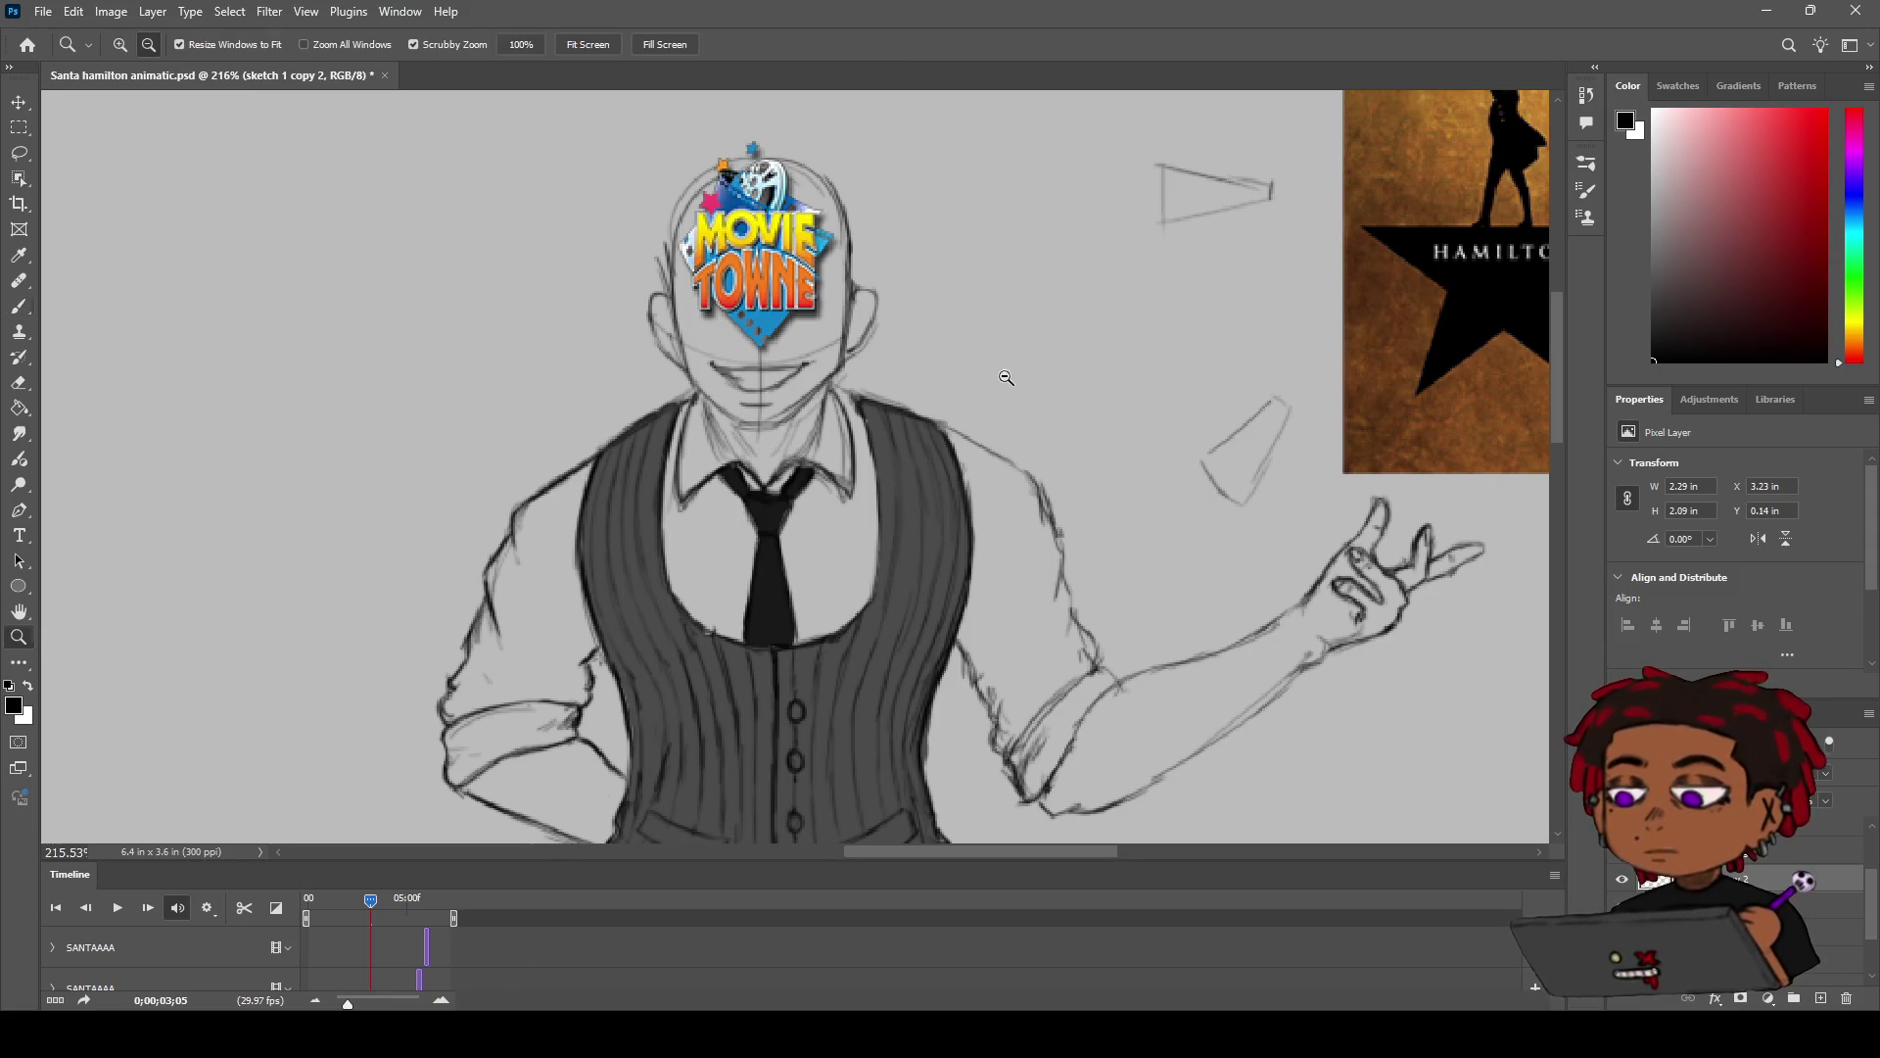
pyautogui.scroll(-1, 878, 502)
pyautogui.moveTo(878, 502); pyautogui.dragTo(780, 358)
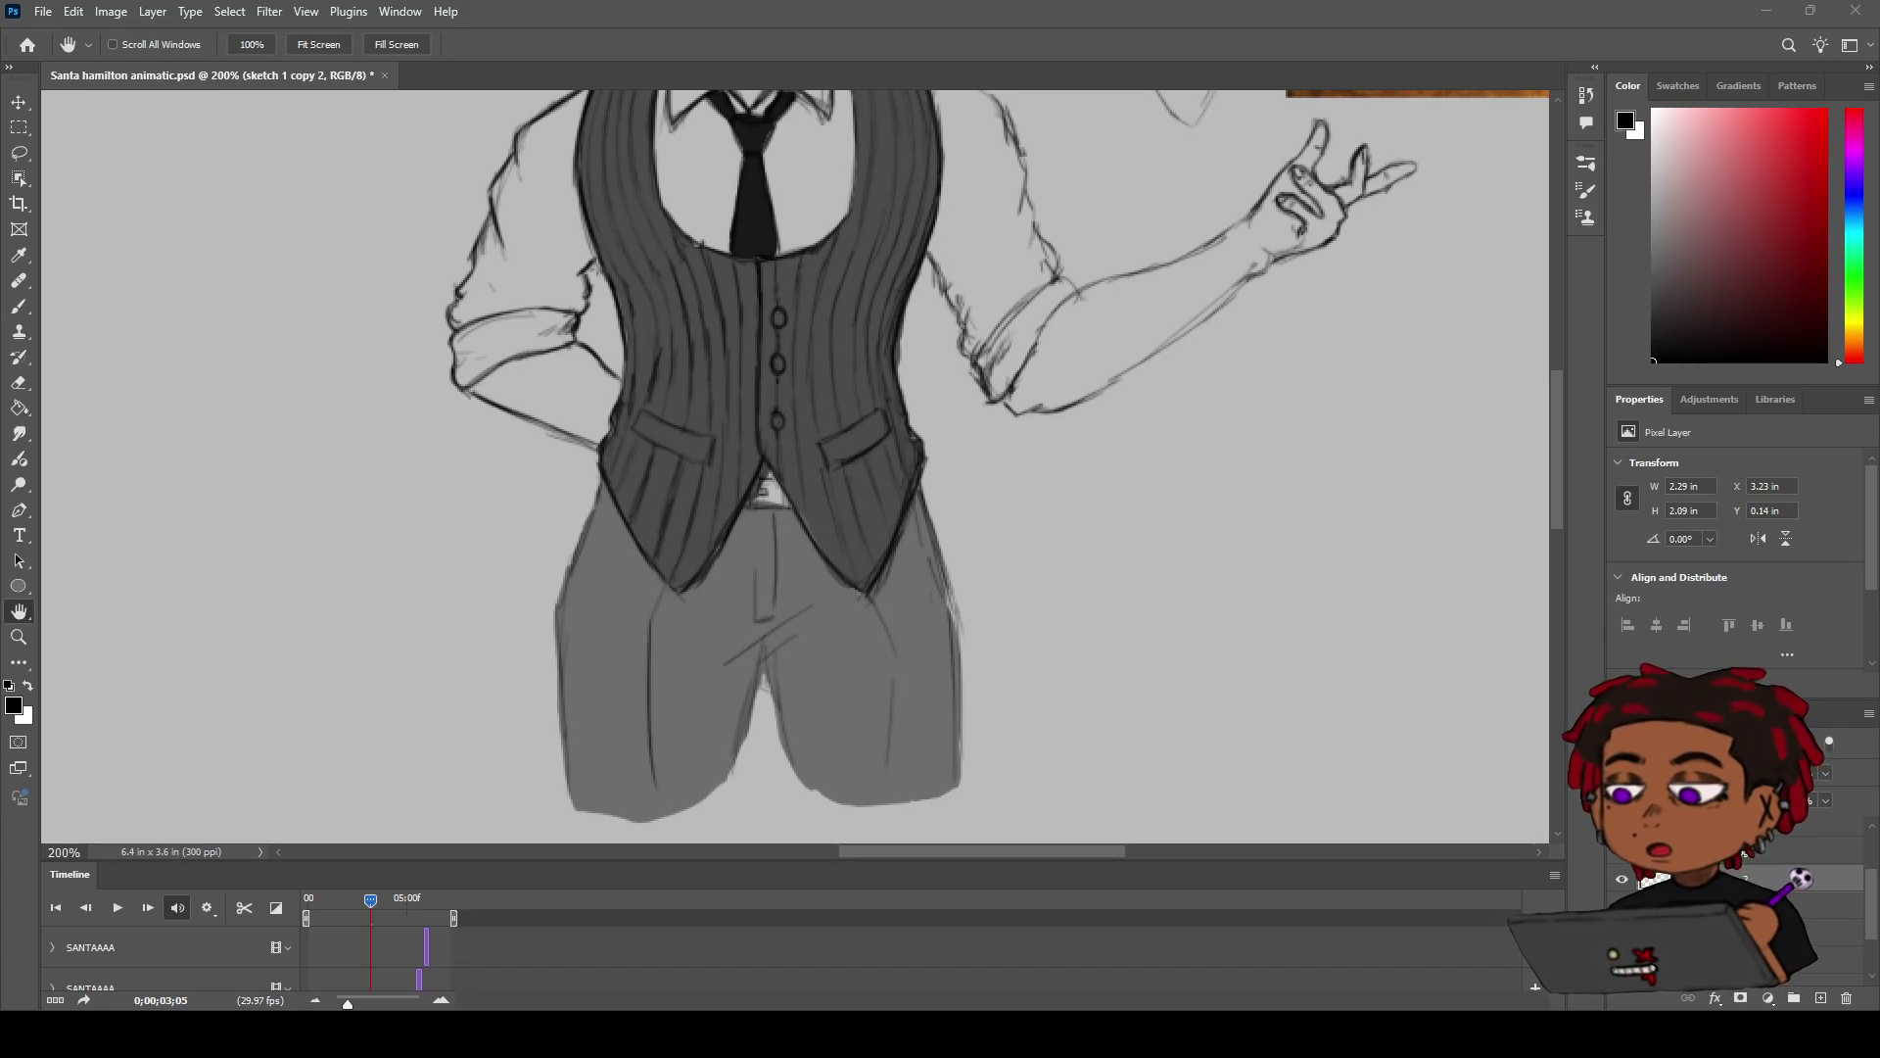
pyautogui.scroll(-2, 1263, 217)
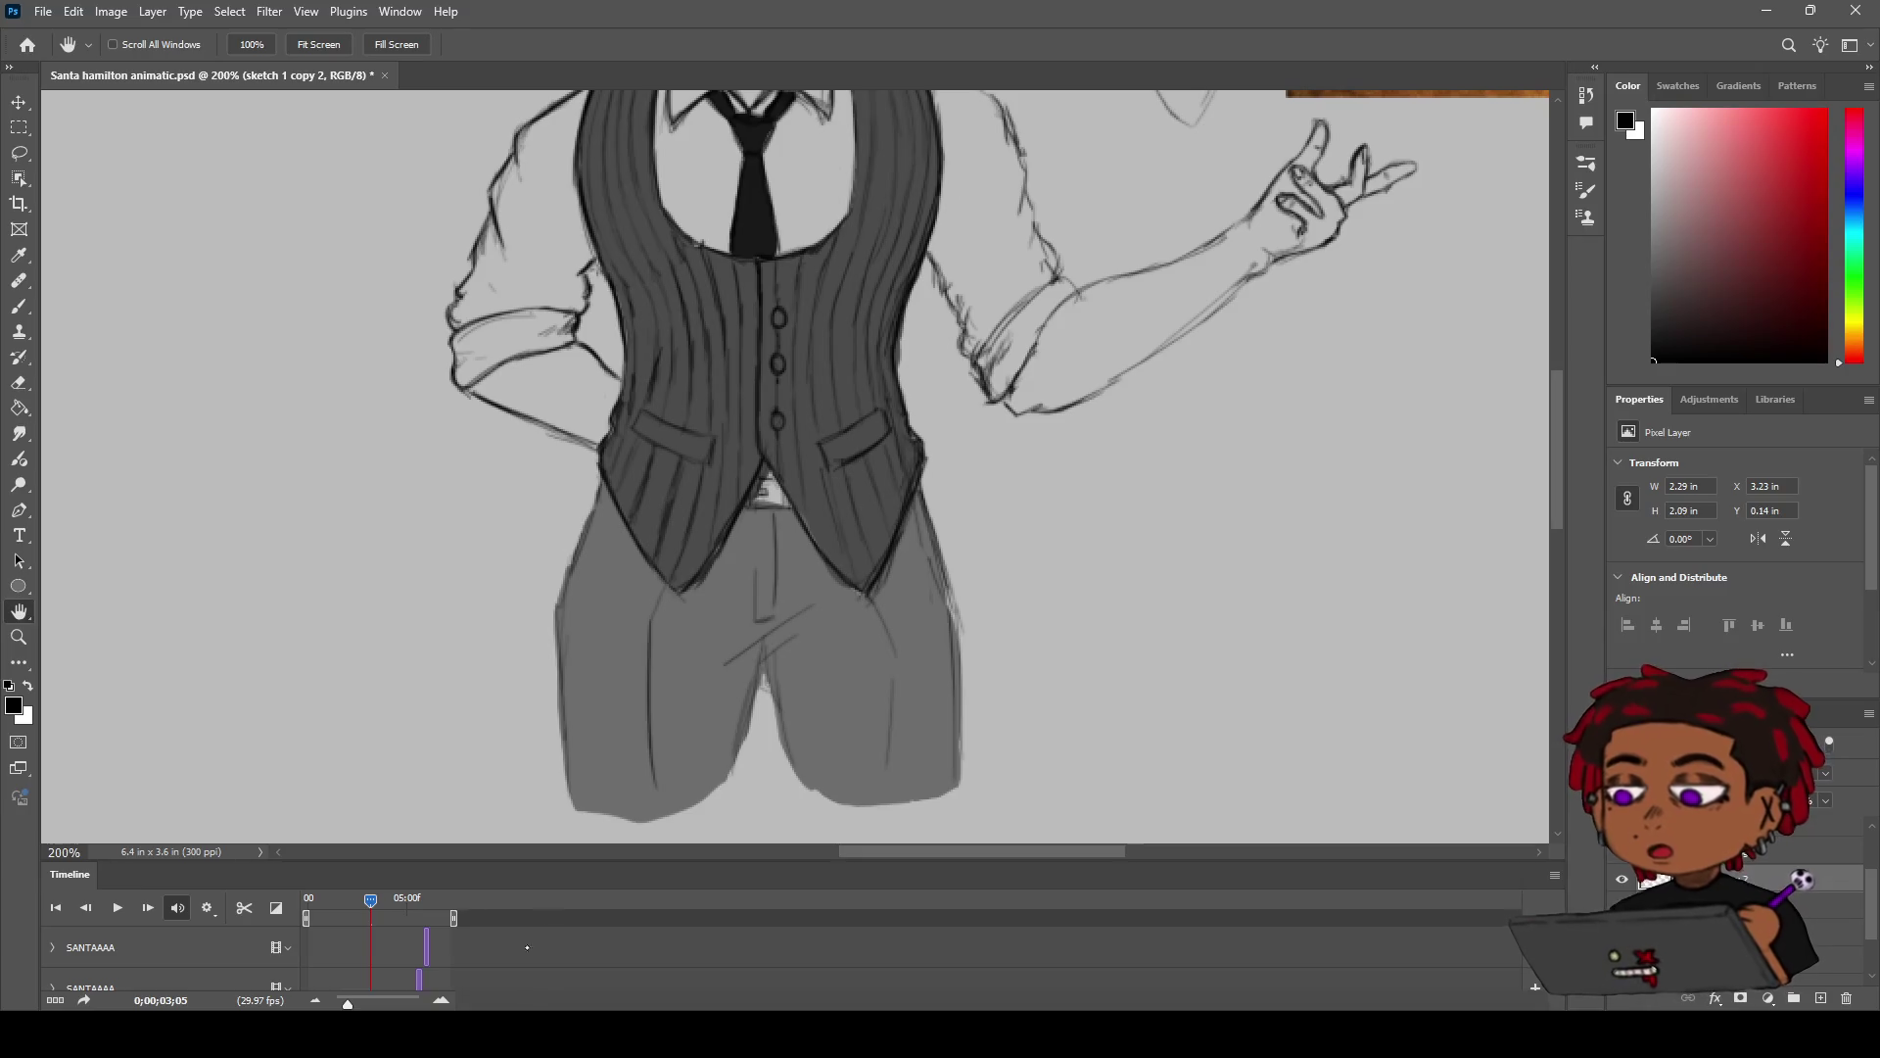
pyautogui.moveTo(927, 404); pyautogui.dragTo(780, 522)
pyautogui.press('z')
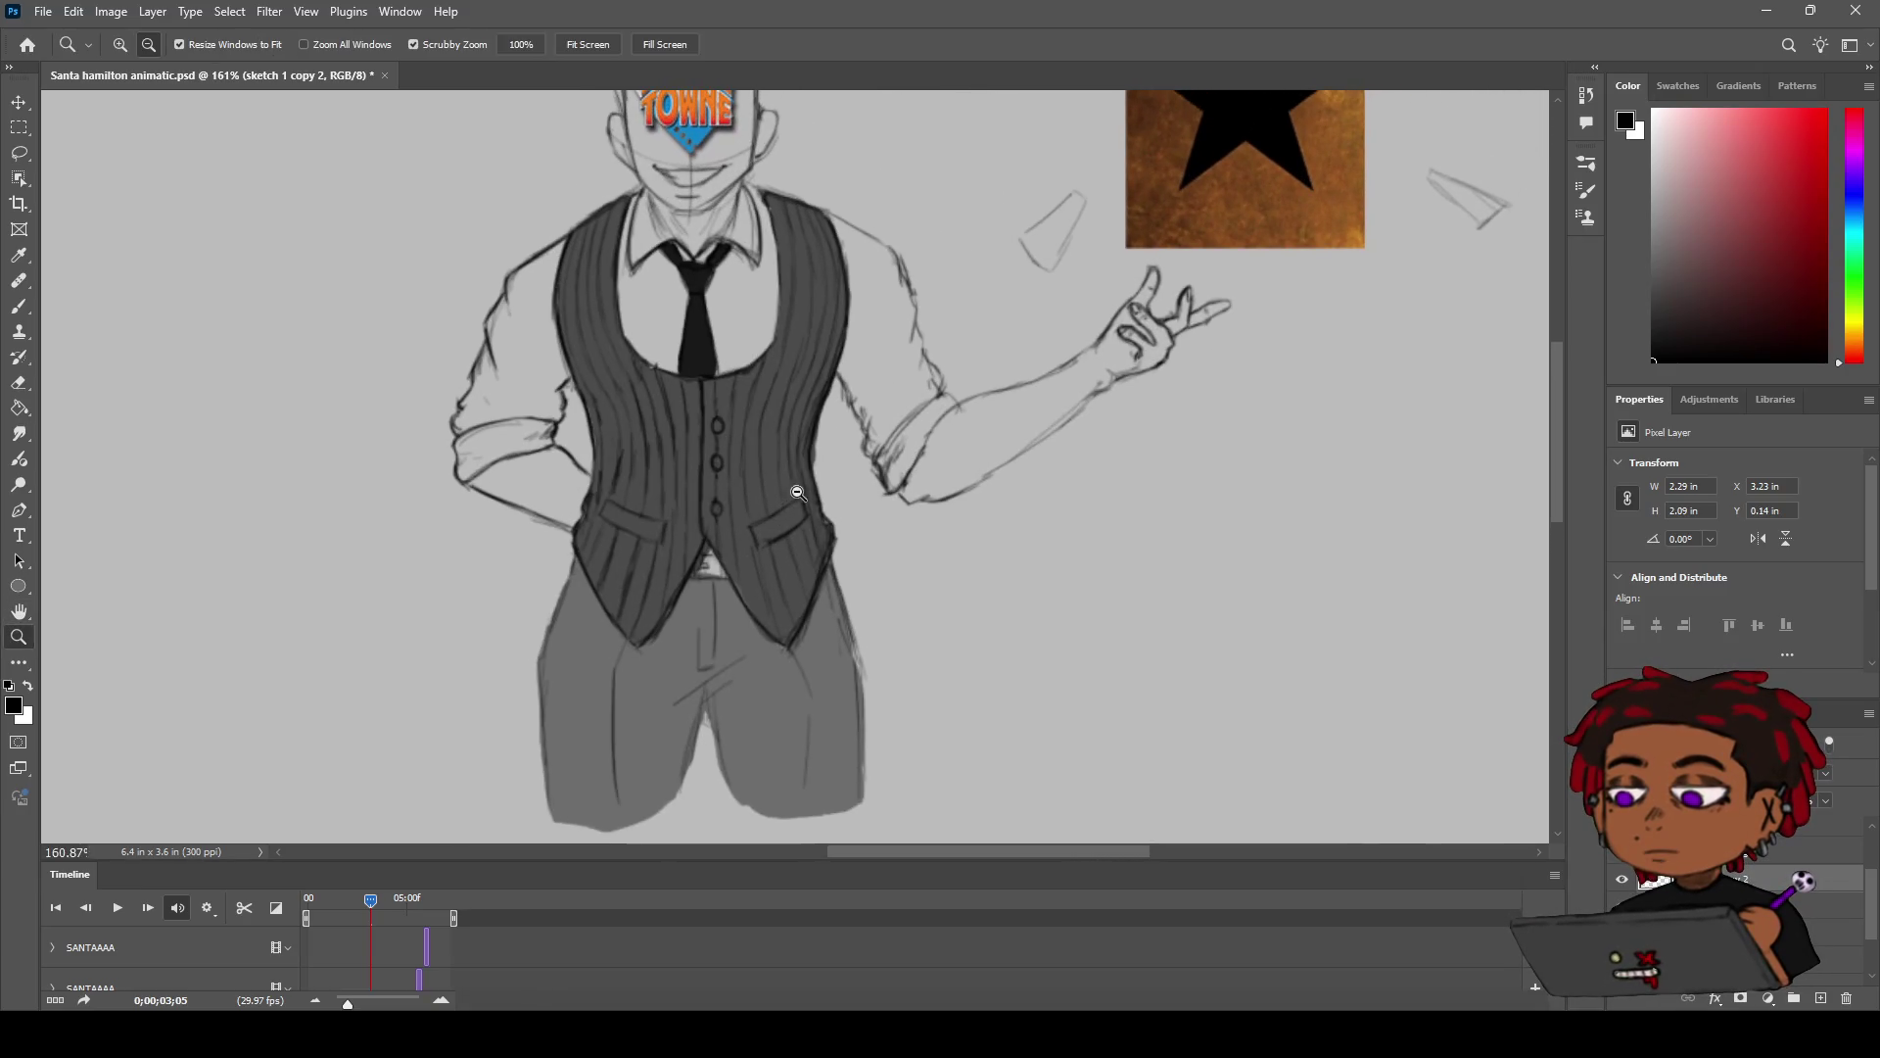
pyautogui.scroll(-3, 804, 492)
pyautogui.scroll(5, 804, 491)
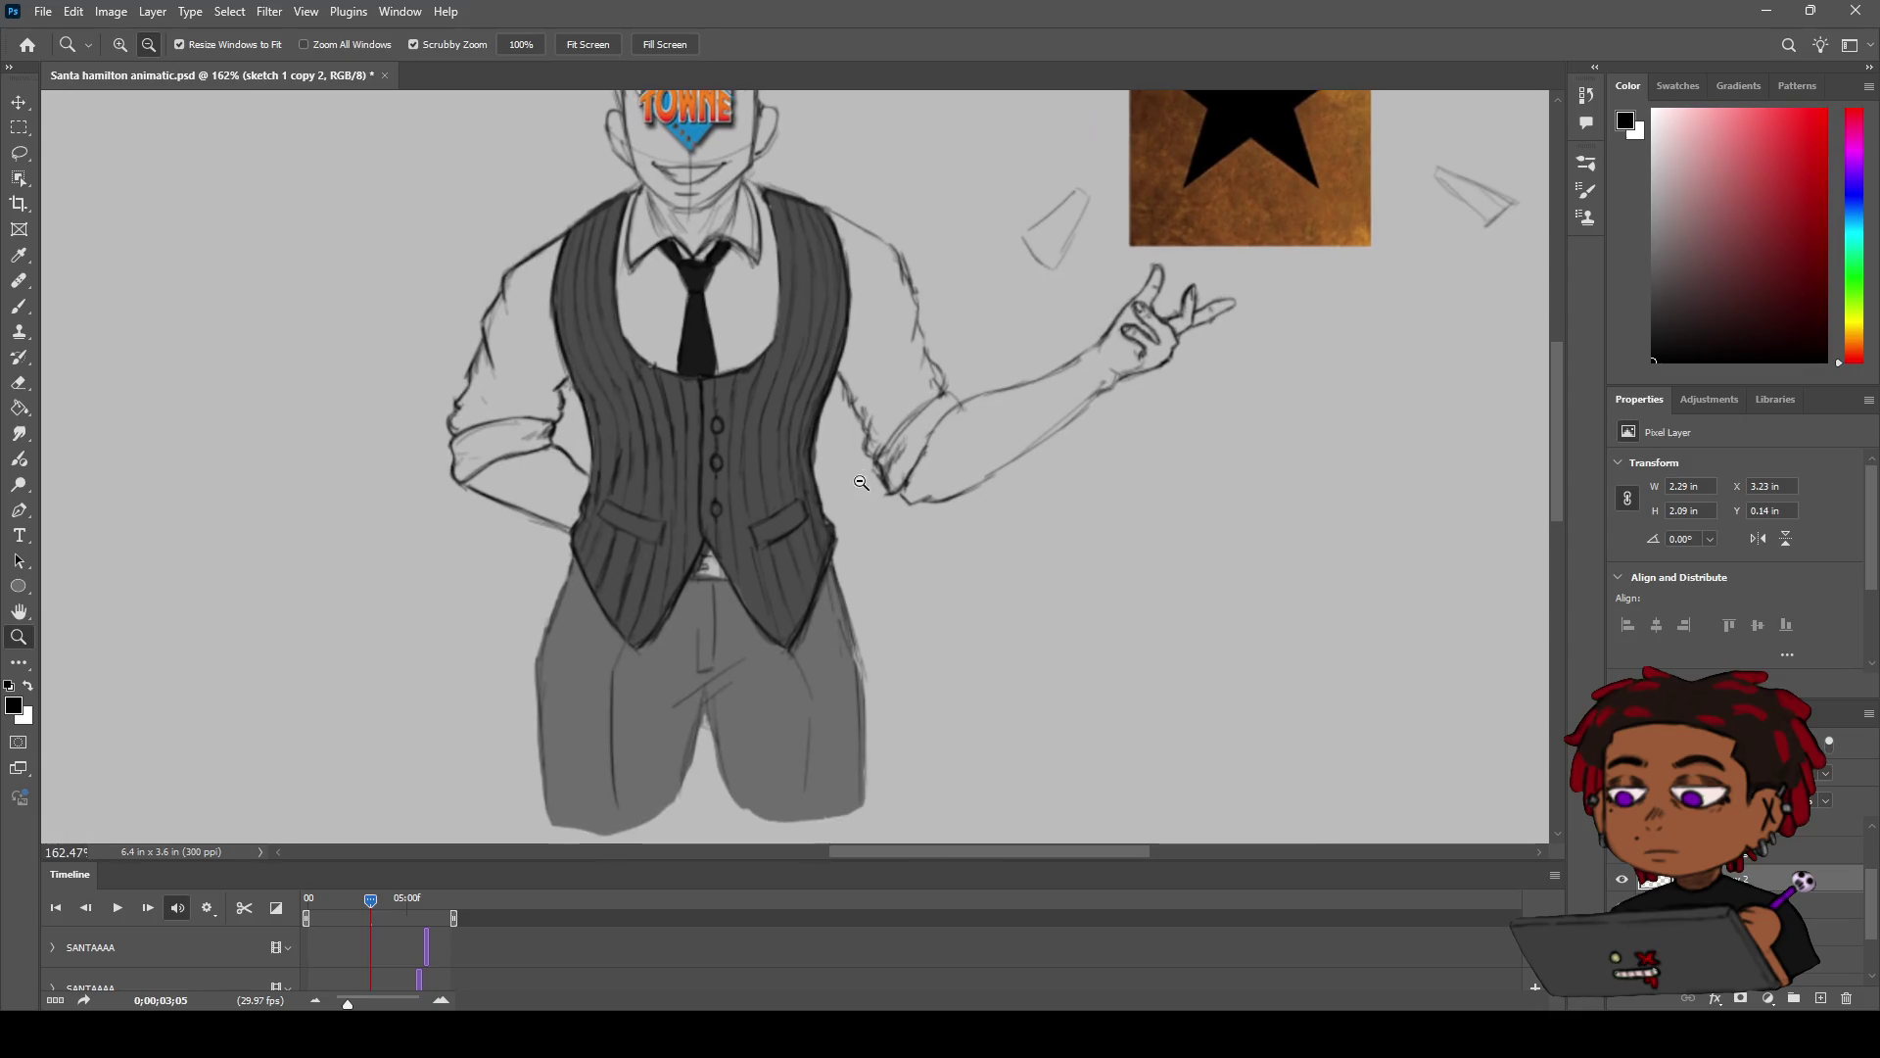
pyautogui.scroll(-3, 802, 482)
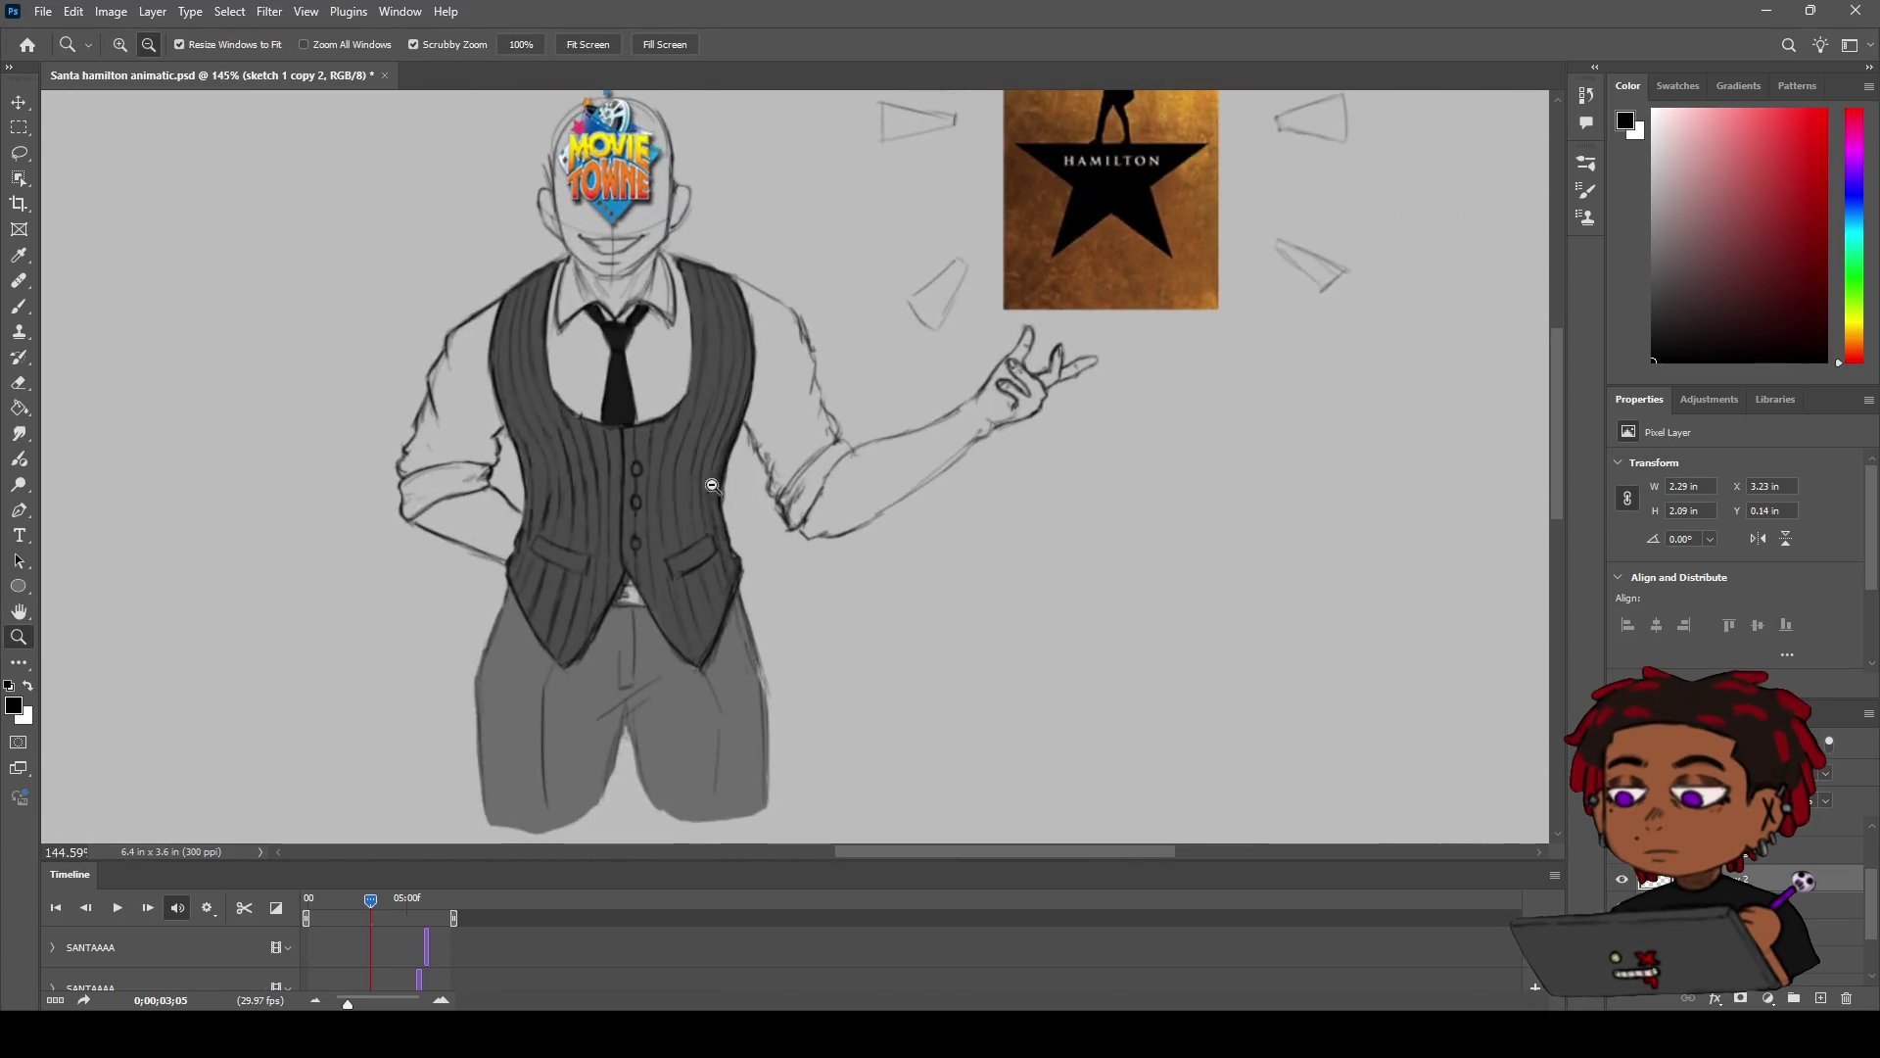
pyautogui.scroll(3, 549, 461)
pyautogui.scroll(2, 552, 458)
pyautogui.scroll(-3, 614, 437)
pyautogui.scroll(-2, 567, 461)
pyautogui.scroll(4, 549, 471)
pyautogui.scroll(-3, 572, 459)
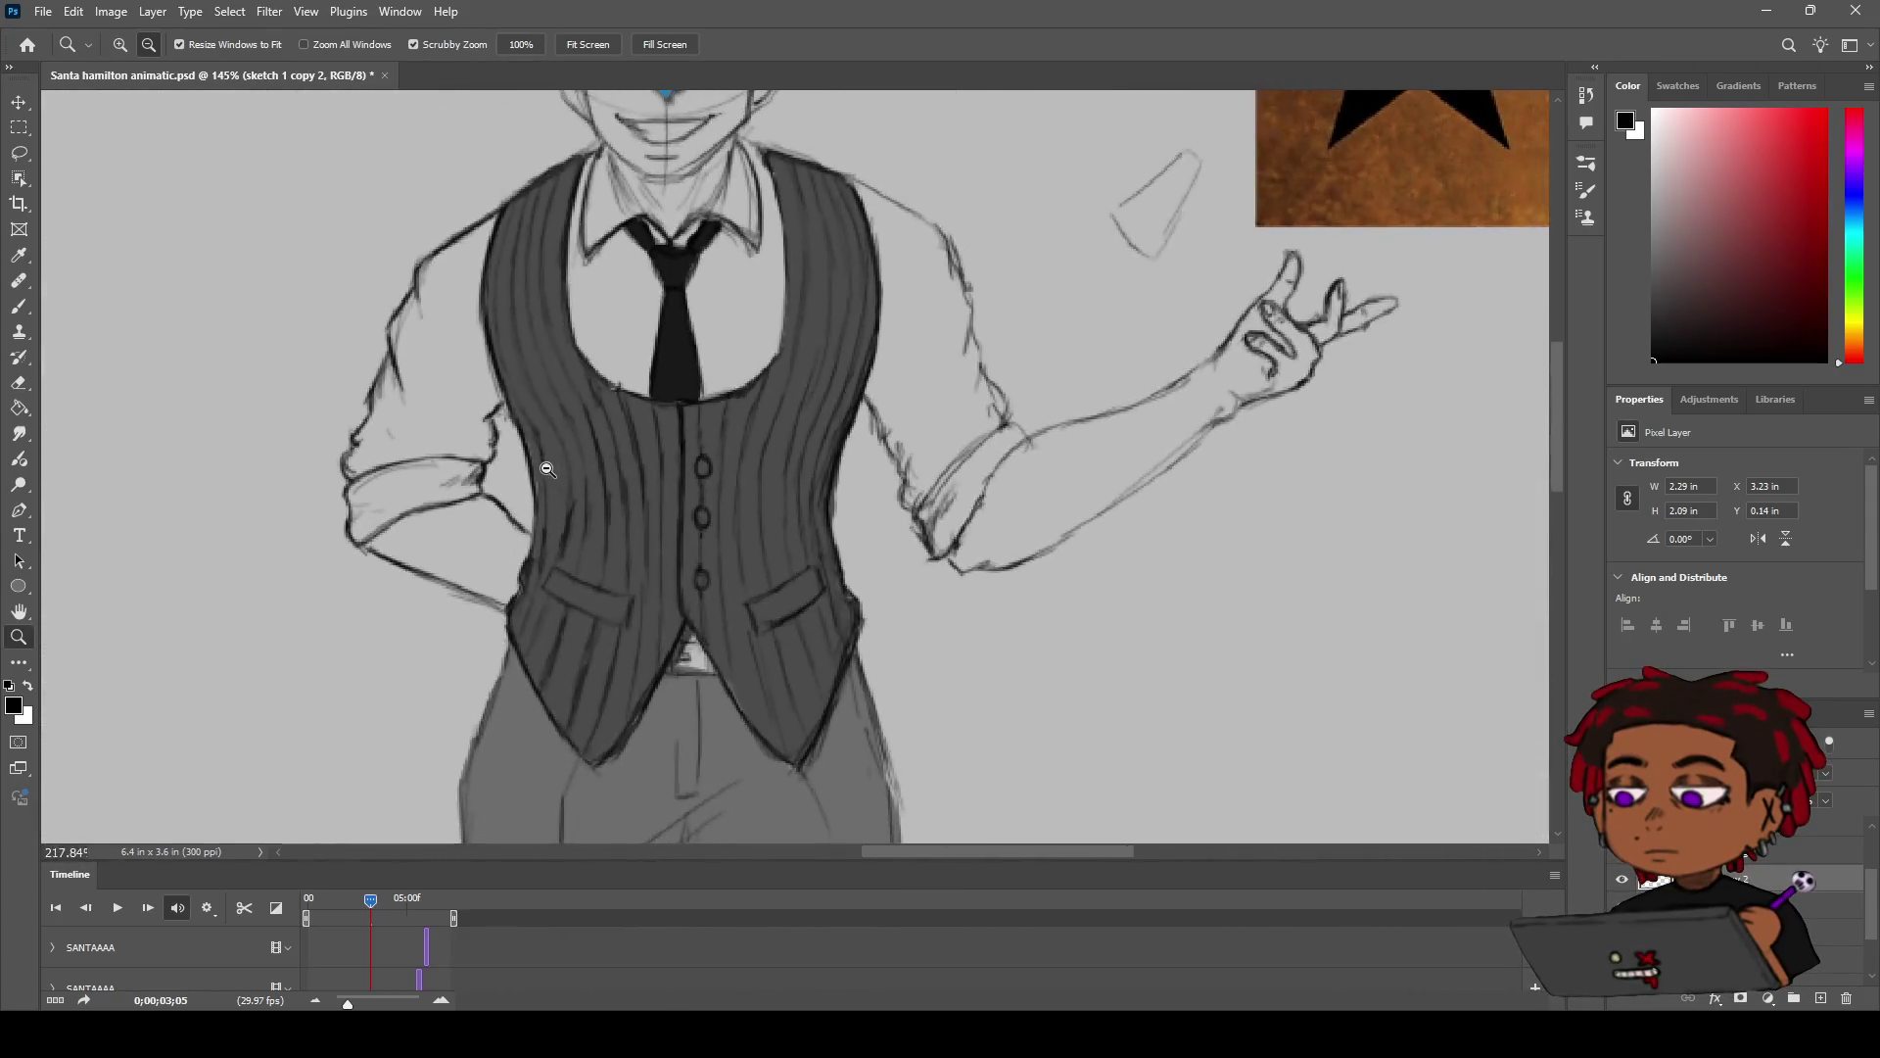
pyautogui.scroll(2, 836, 418)
pyautogui.press('b')
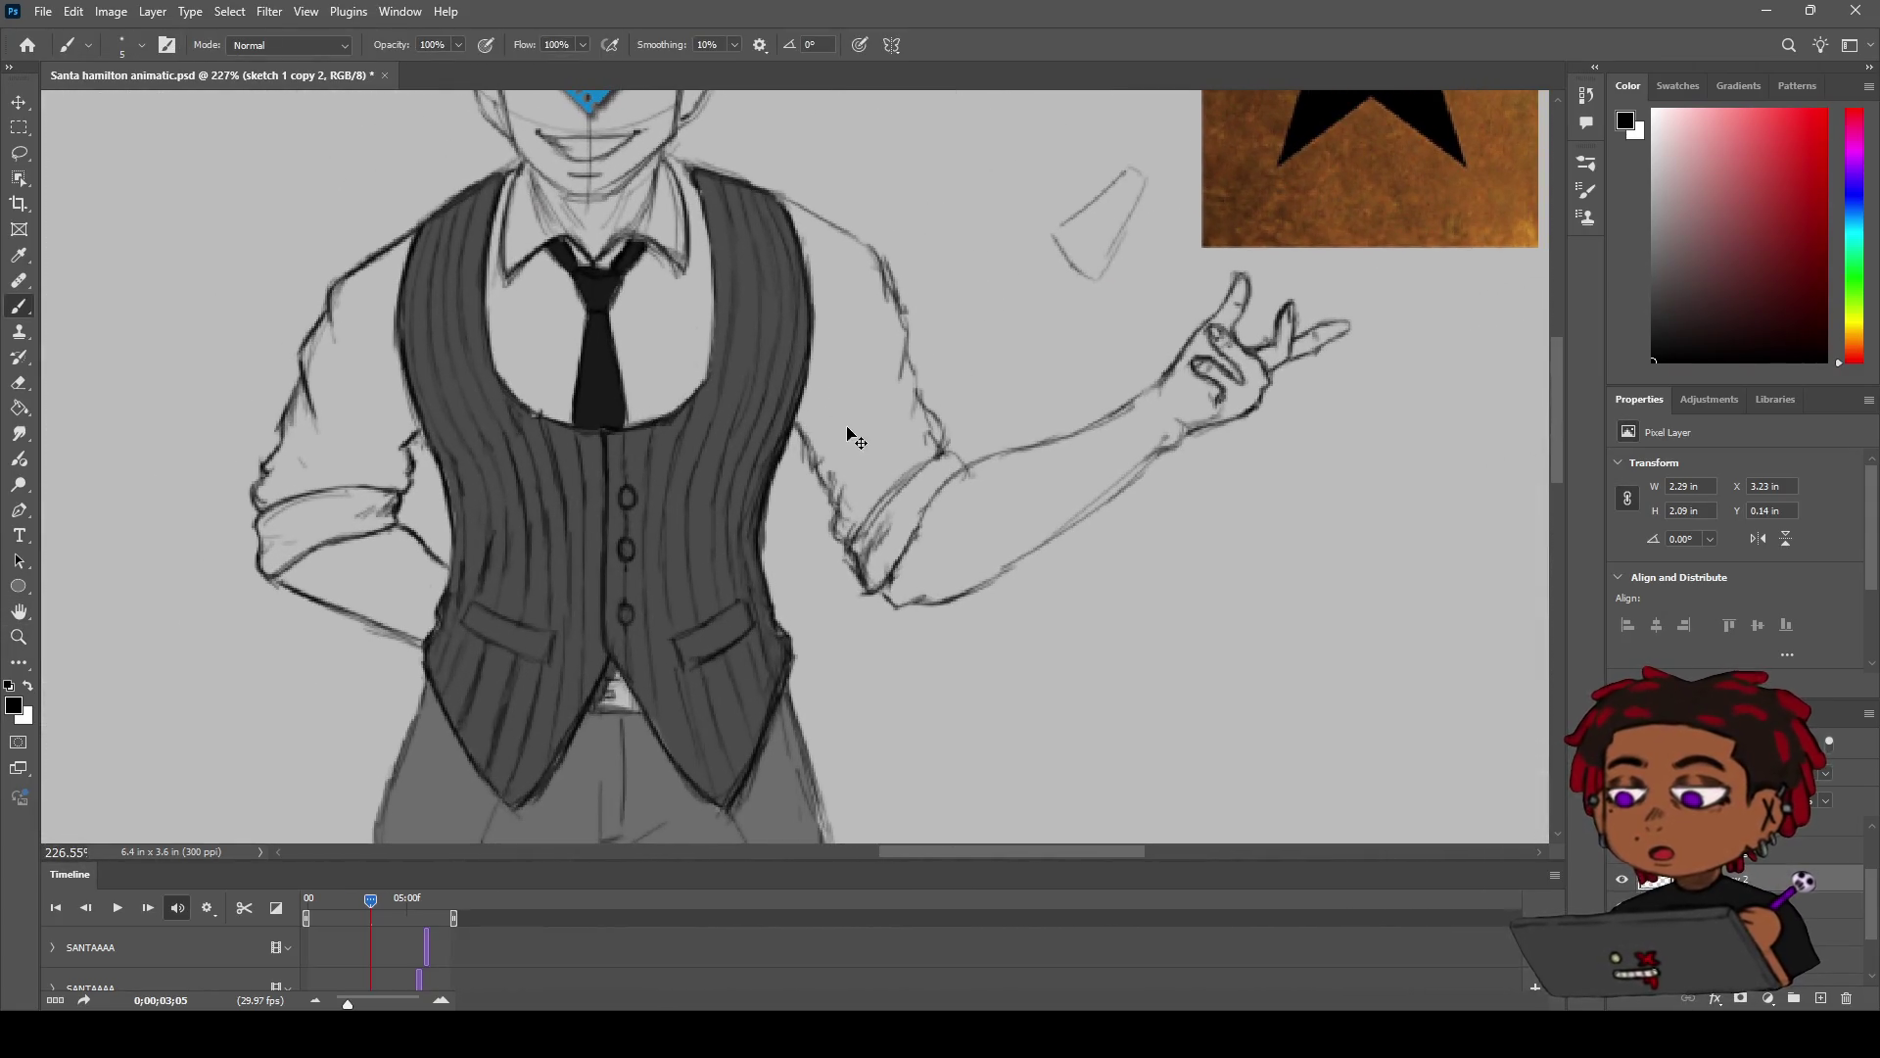
pyautogui.press('h')
pyautogui.scroll(1, 903, 211)
pyautogui.moveTo(903, 211); pyautogui.dragTo(838, 306)
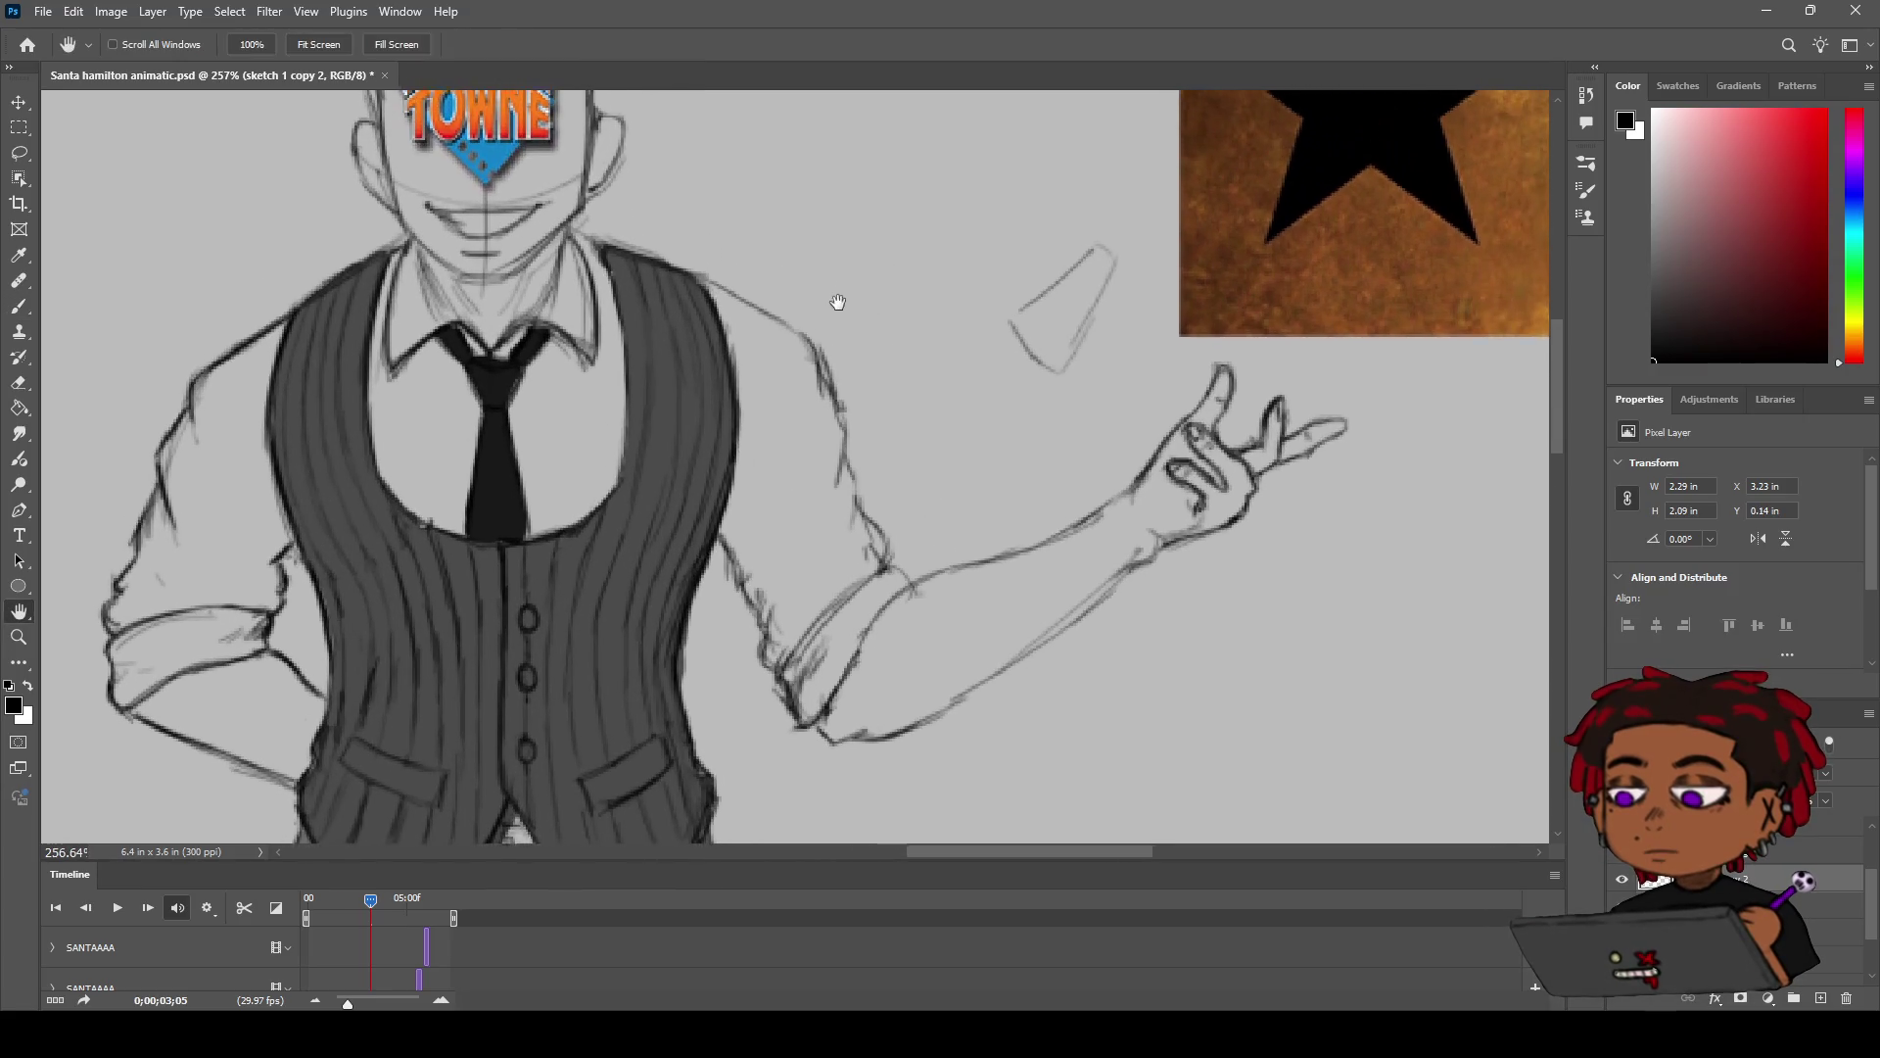
# Step: Darken the shoulder line of the outstretched arm
pyautogui.press('b')
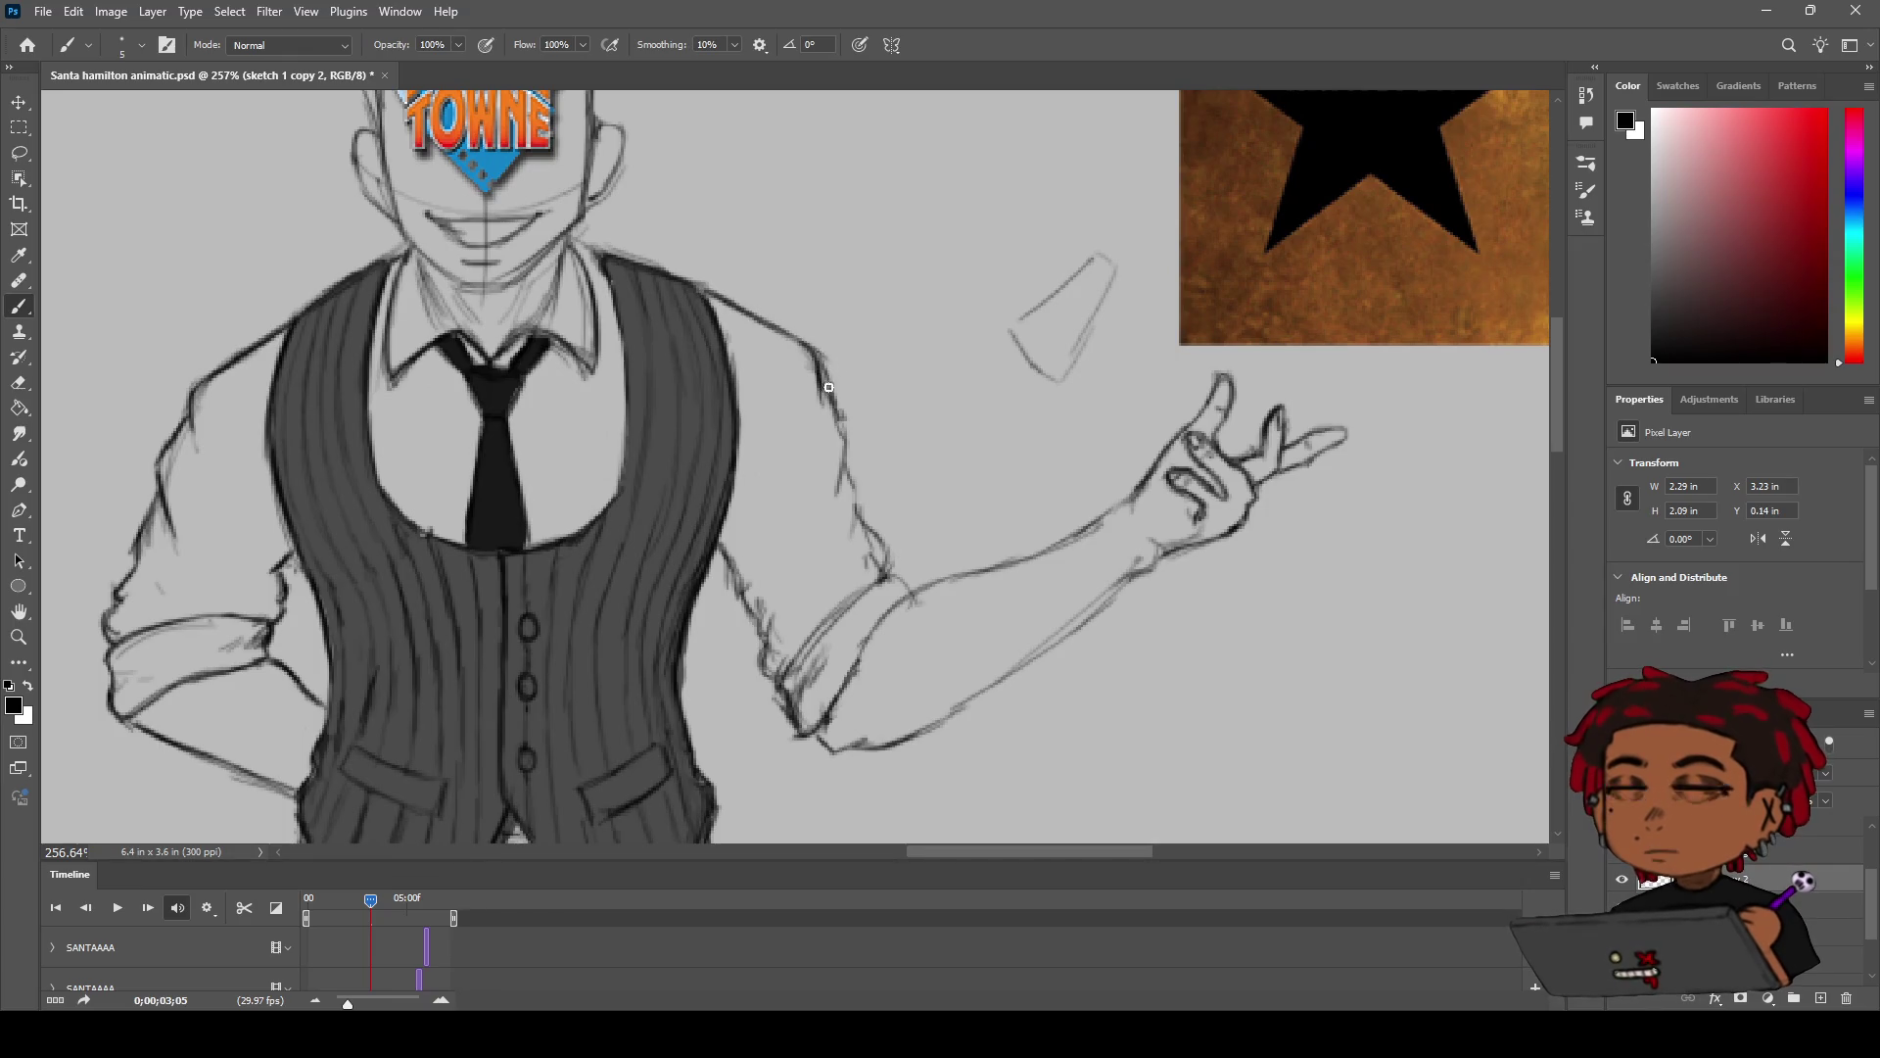
pyautogui.moveTo(820, 380); pyautogui.dragTo(853, 524)
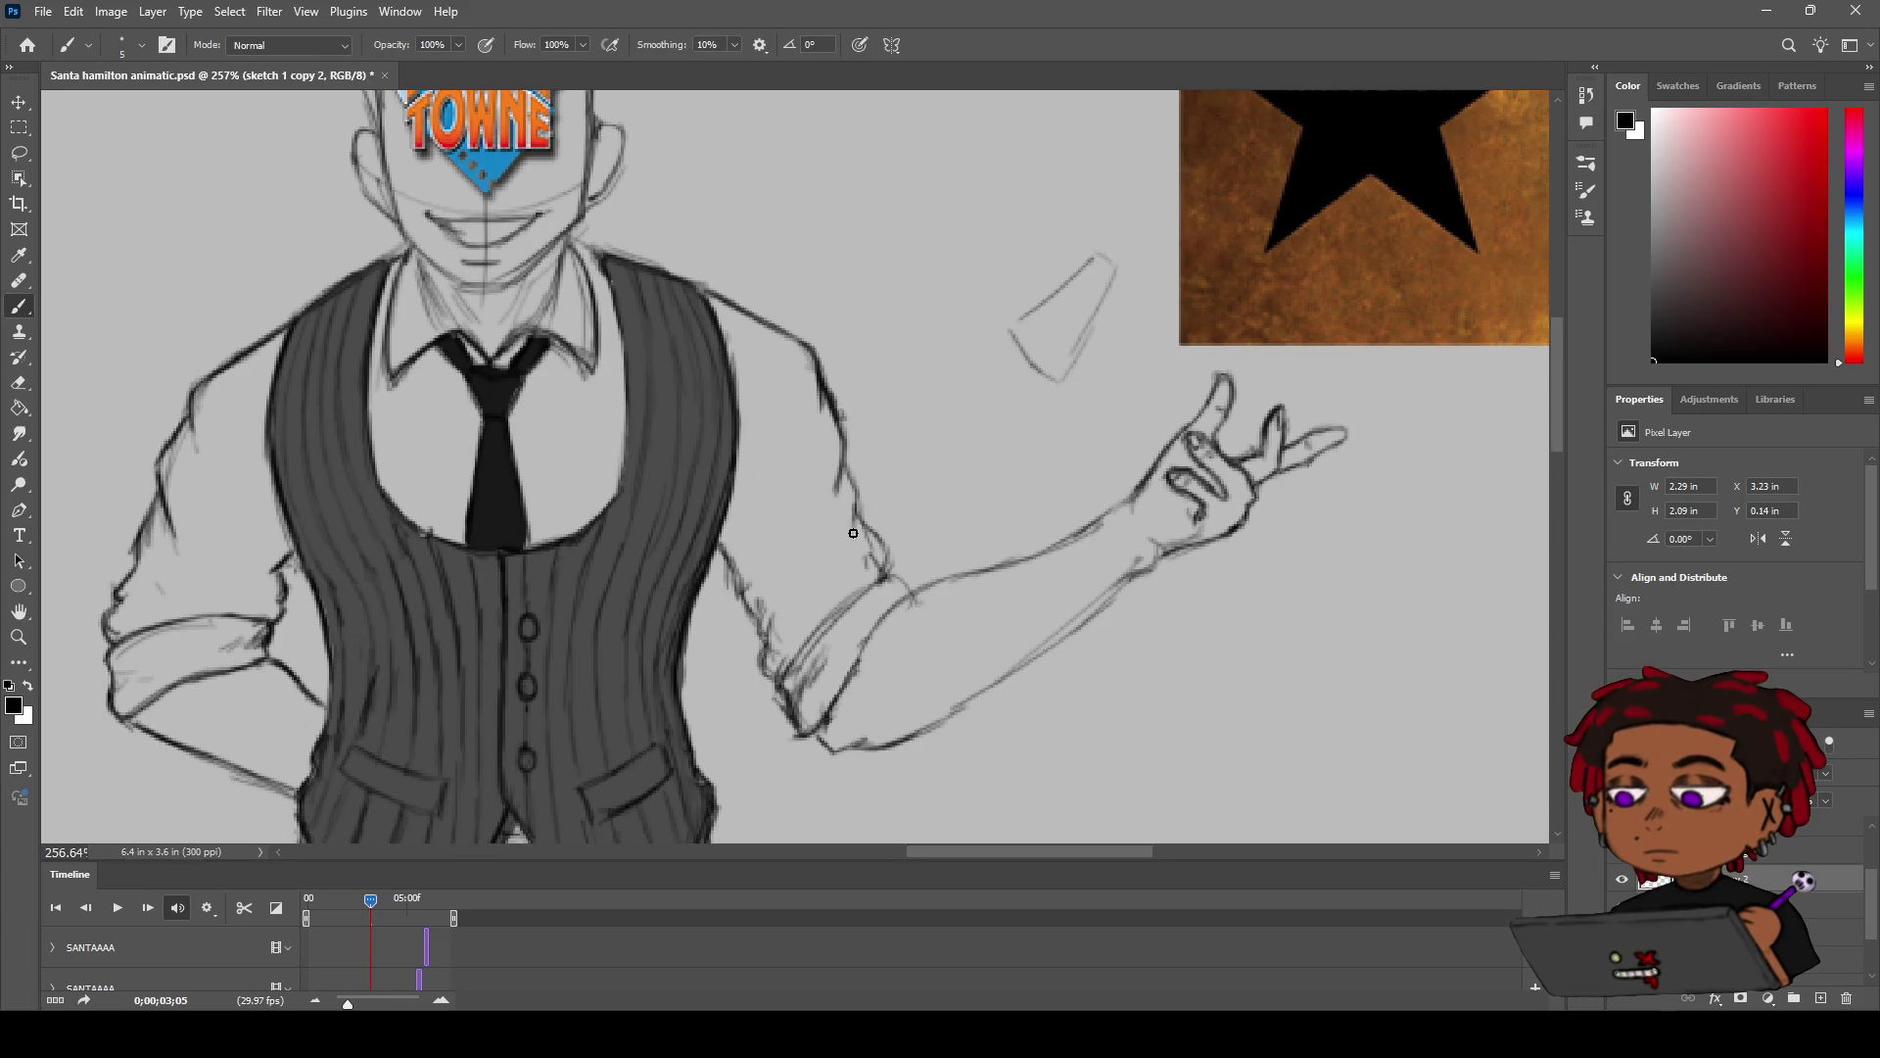
pyautogui.press('e')
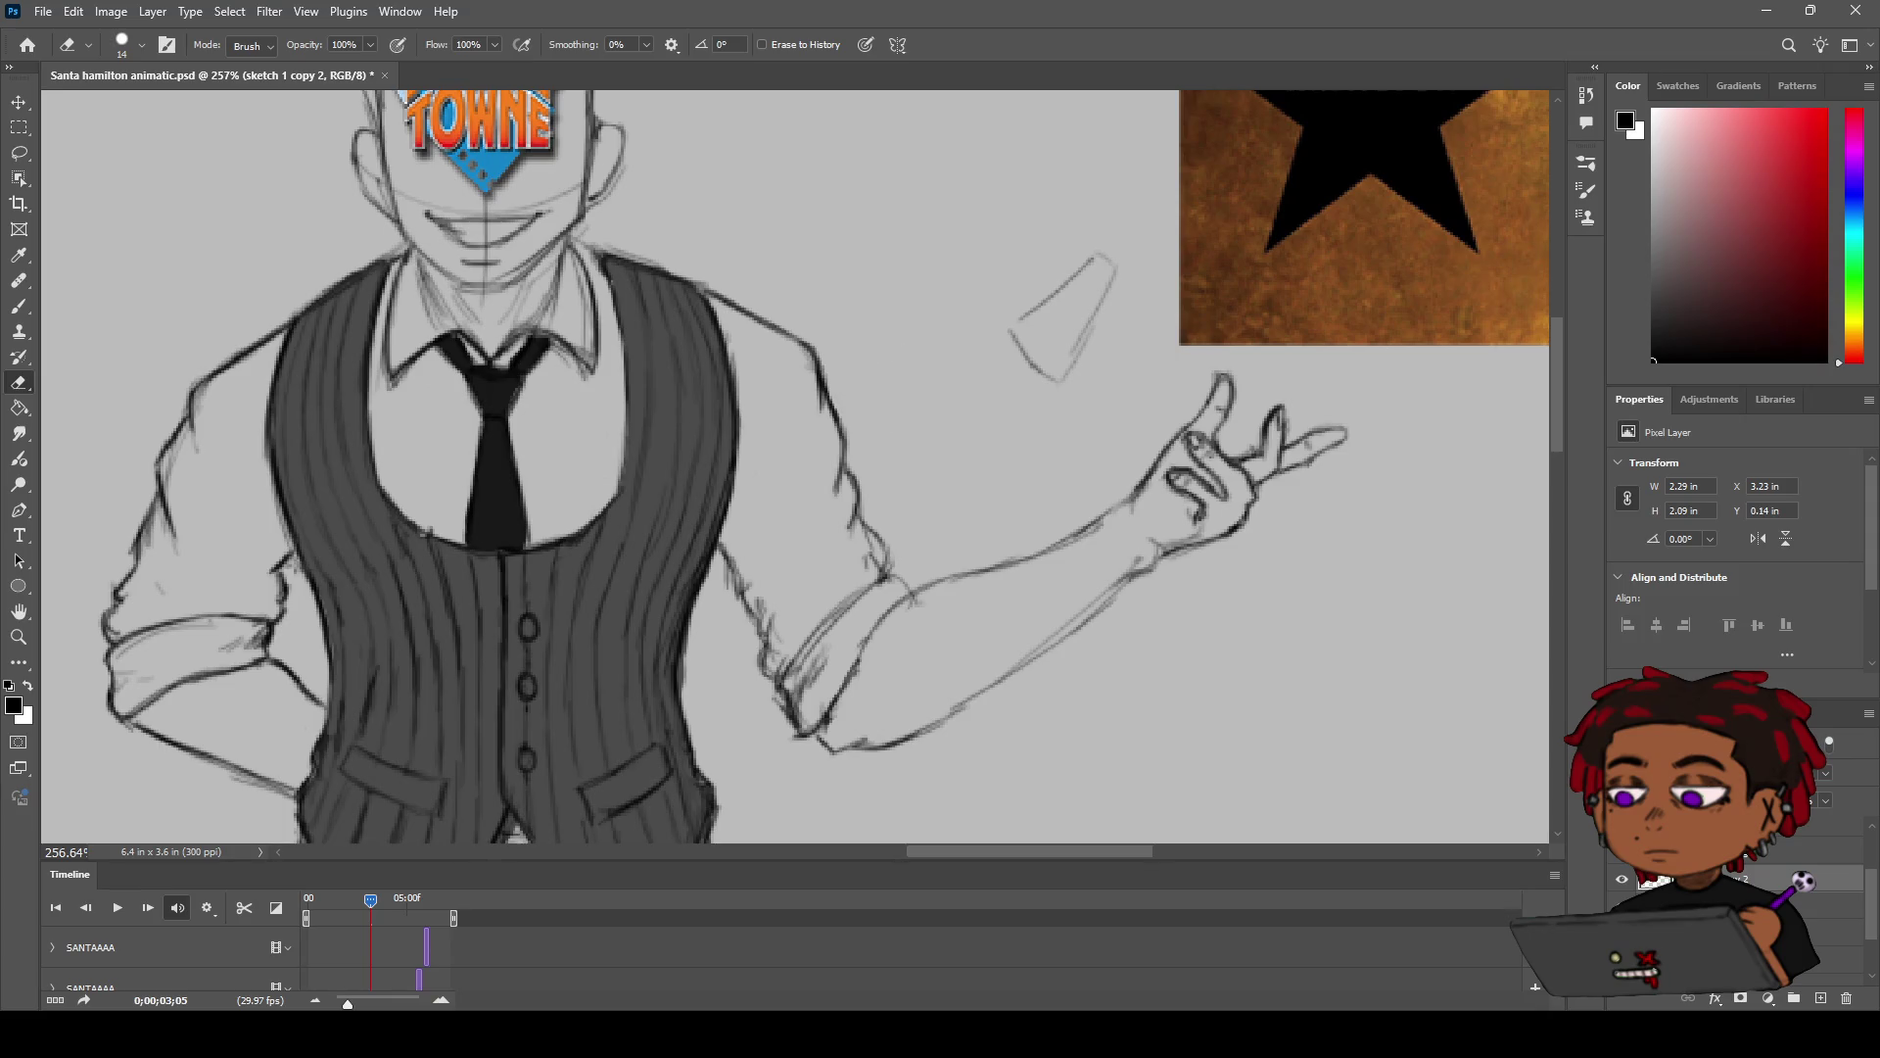
pyautogui.press('b')
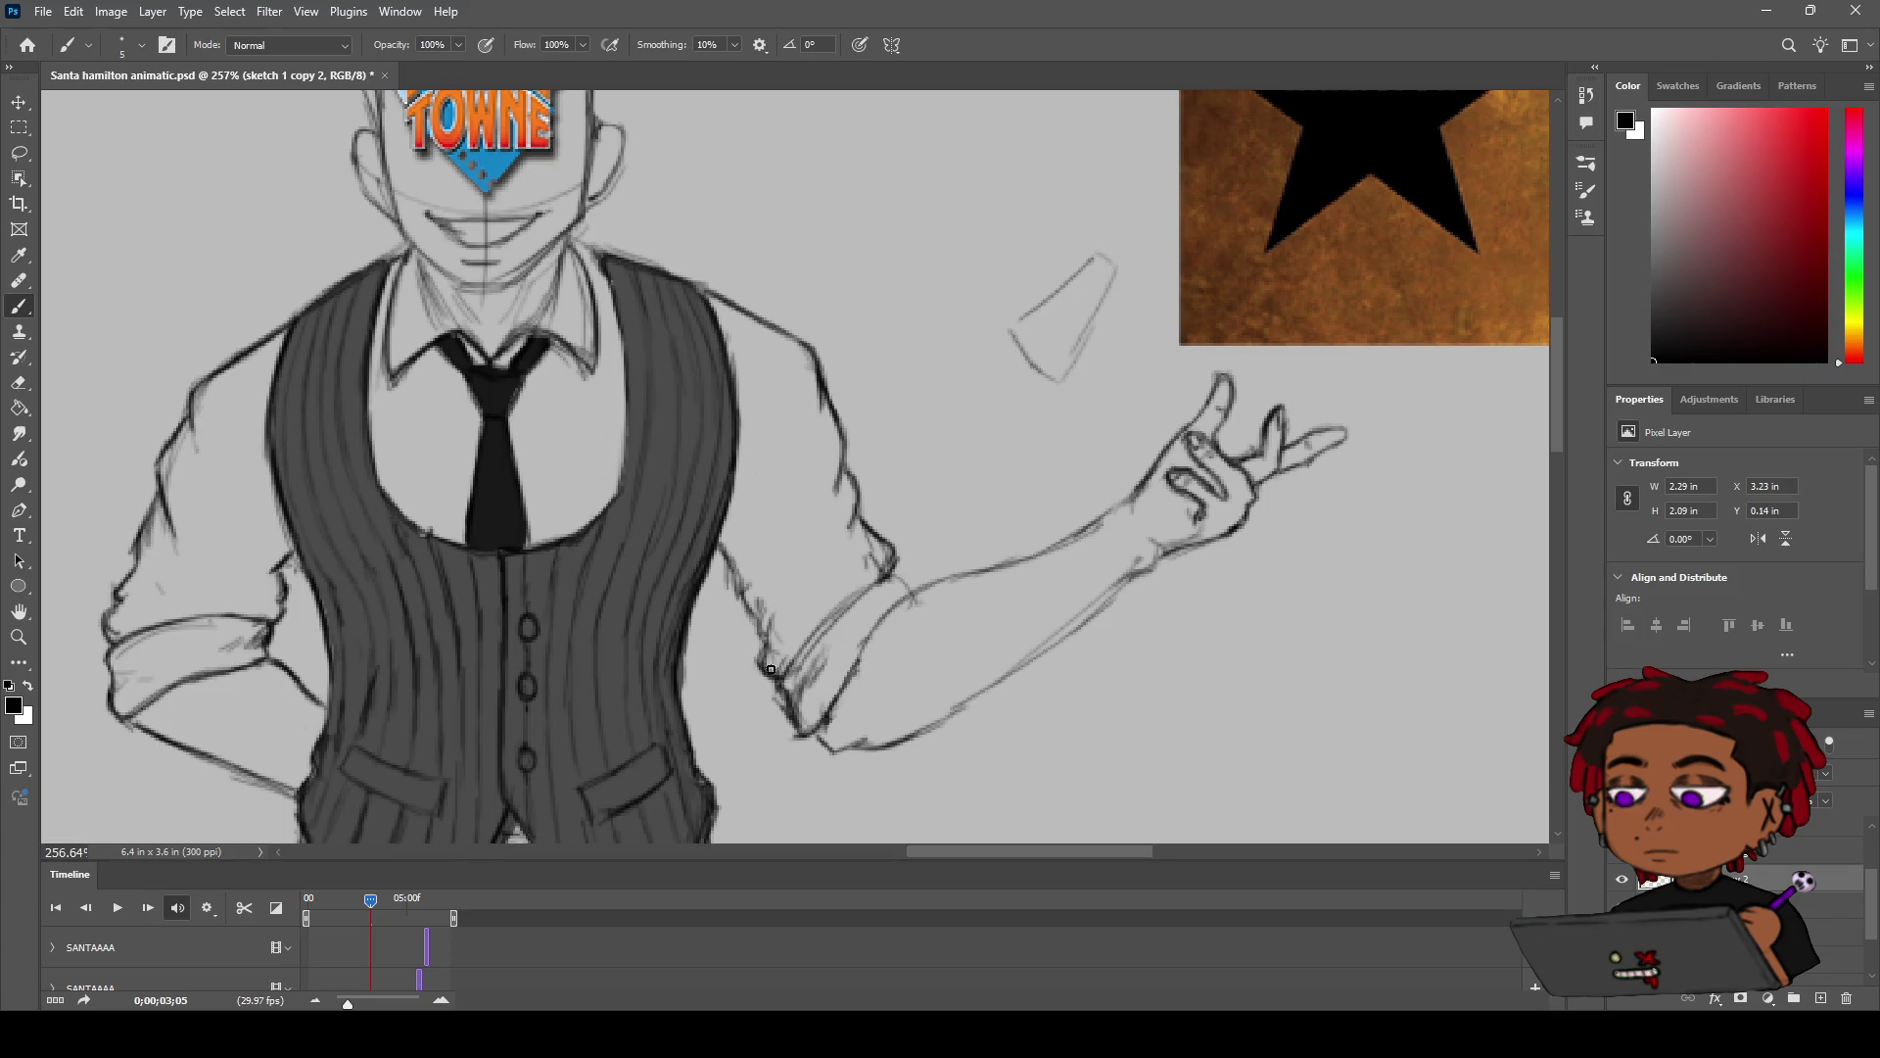
# Step: Redraw the elbow contour, undoing one bad stroke, then zoom out to check the drawing
pyautogui.moveTo(764, 659)
pyautogui.mouseDown()
pyautogui.moveTo(770, 609)
pyautogui.moveTo(789, 633)
pyautogui.mouseUp()
pyautogui.hotkey('ctrl', 'z')
pyautogui.moveTo(765, 631); pyautogui.dragTo(741, 581)
pyautogui.press('e')
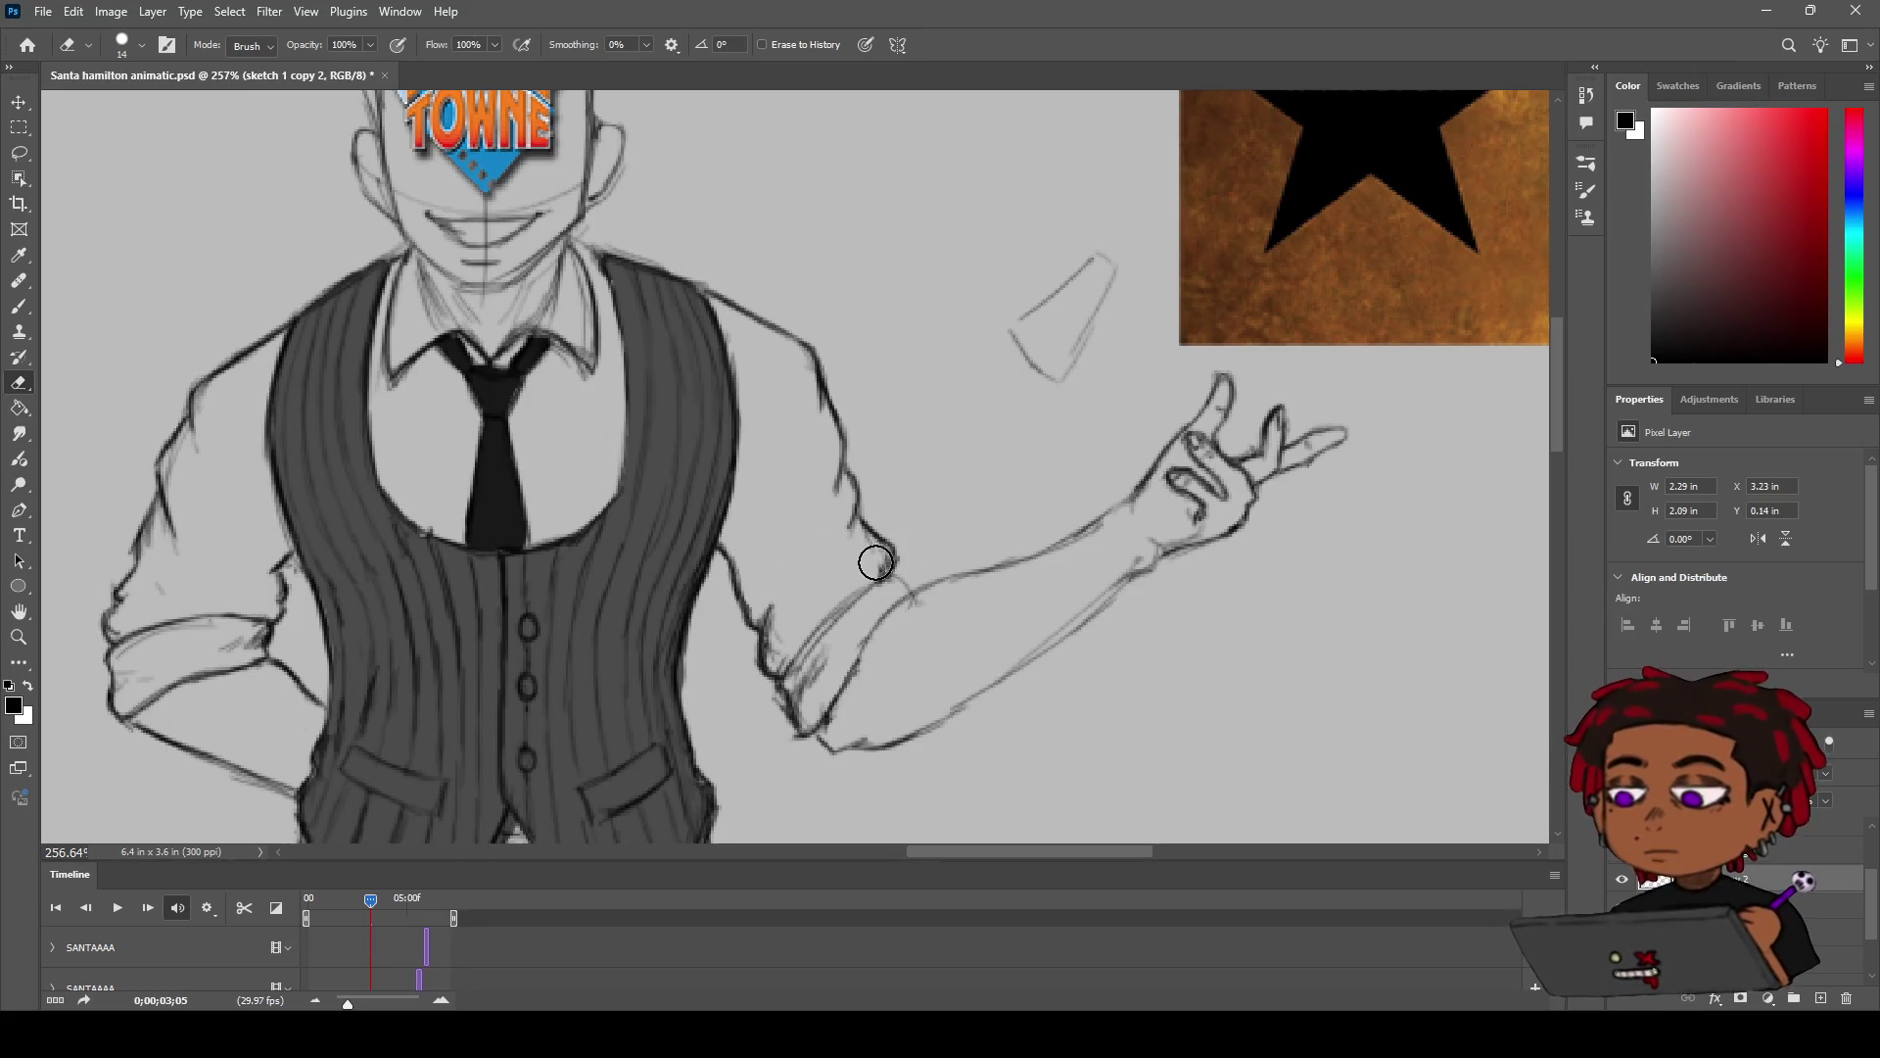
pyautogui.press('z')
pyautogui.moveTo(866, 550); pyautogui.dragTo(835, 497)
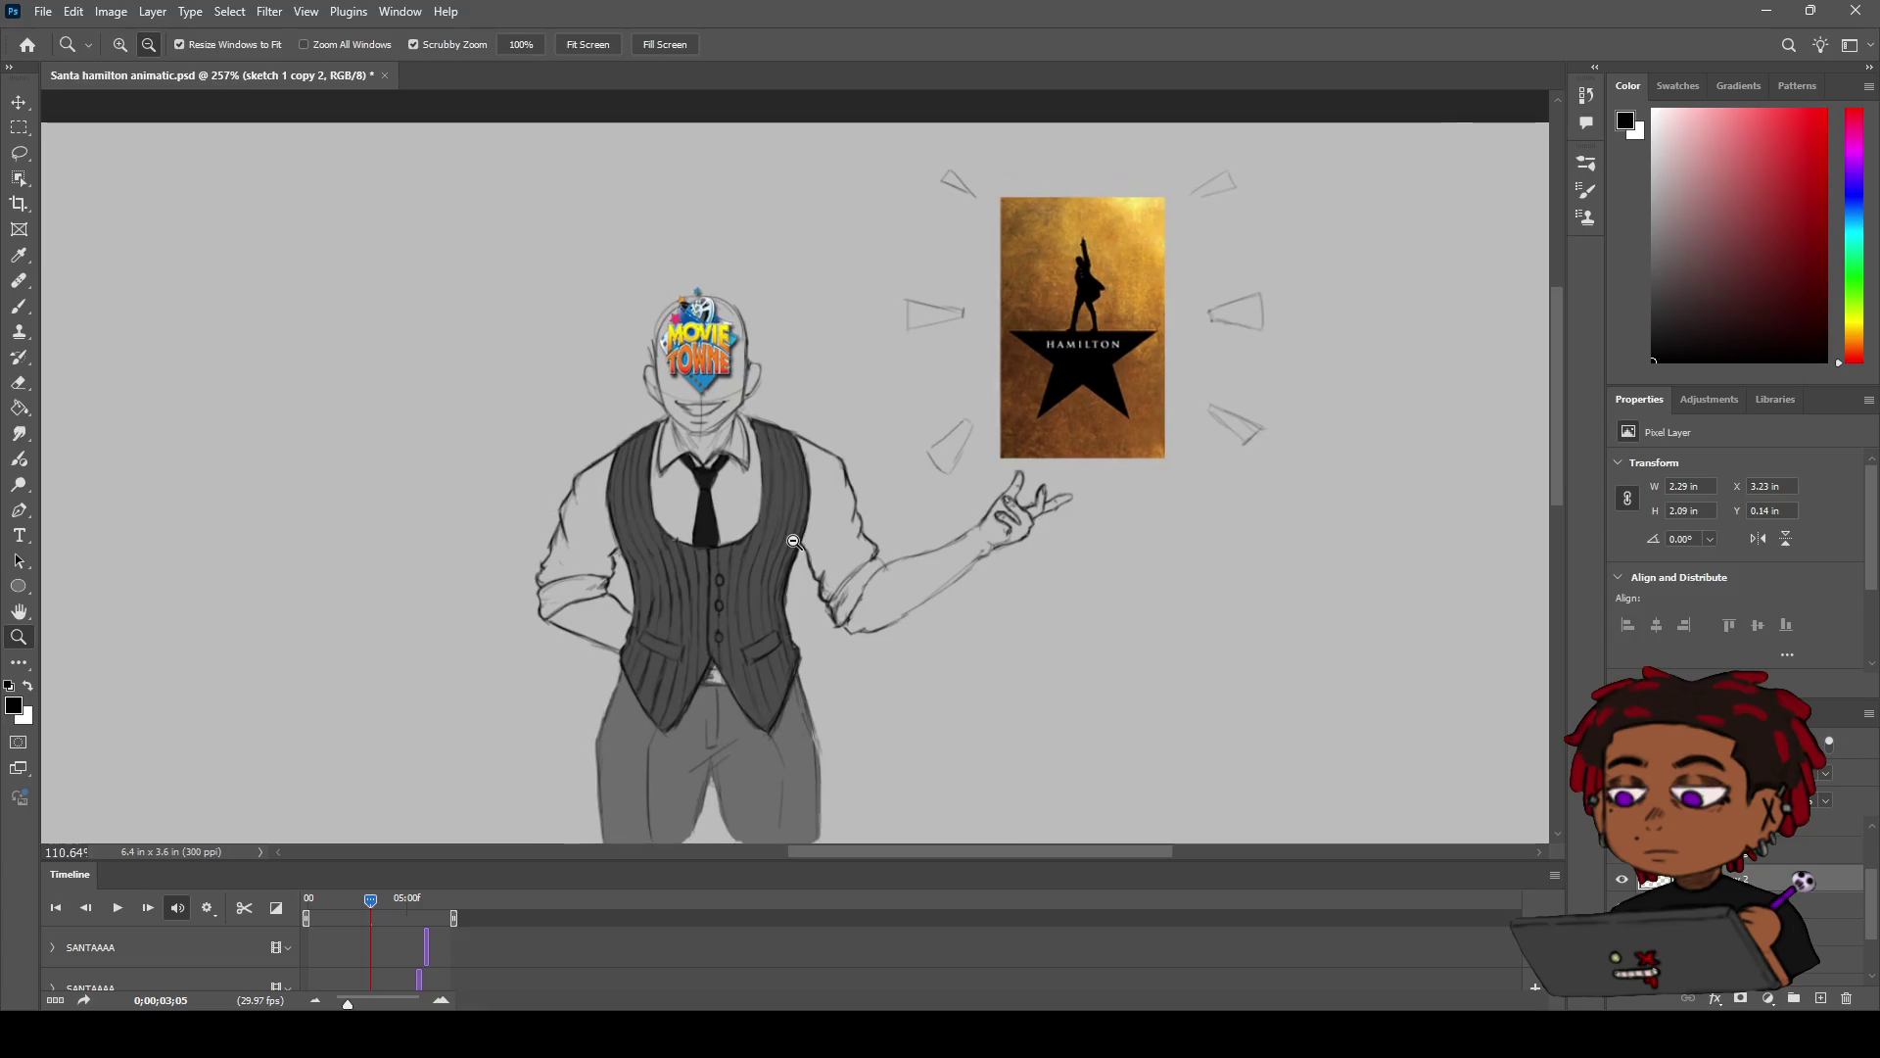
# Step: Zoom back onto the elbow and erase the overlapping sketch lines there
pyautogui.moveTo(834, 498); pyautogui.dragTo(968, 414)
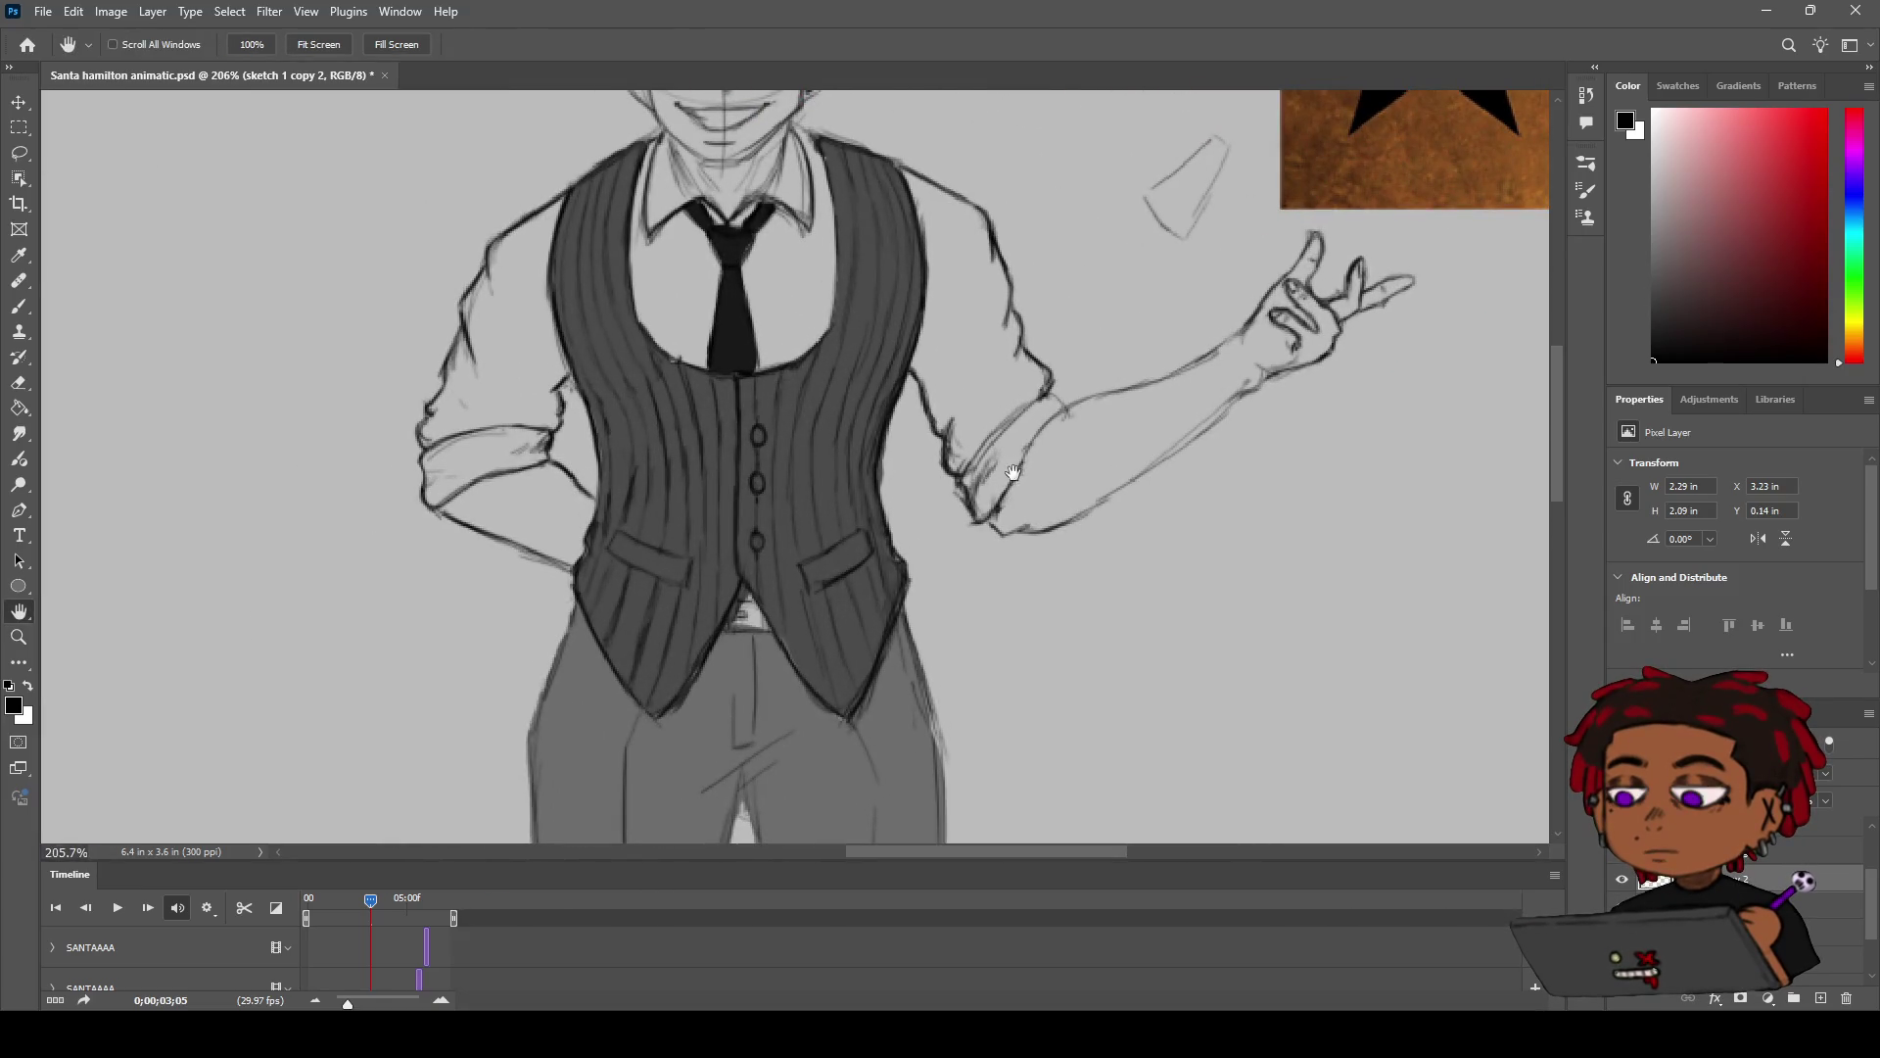
pyautogui.press('e')
pyautogui.moveTo(1016, 448); pyautogui.dragTo(970, 497)
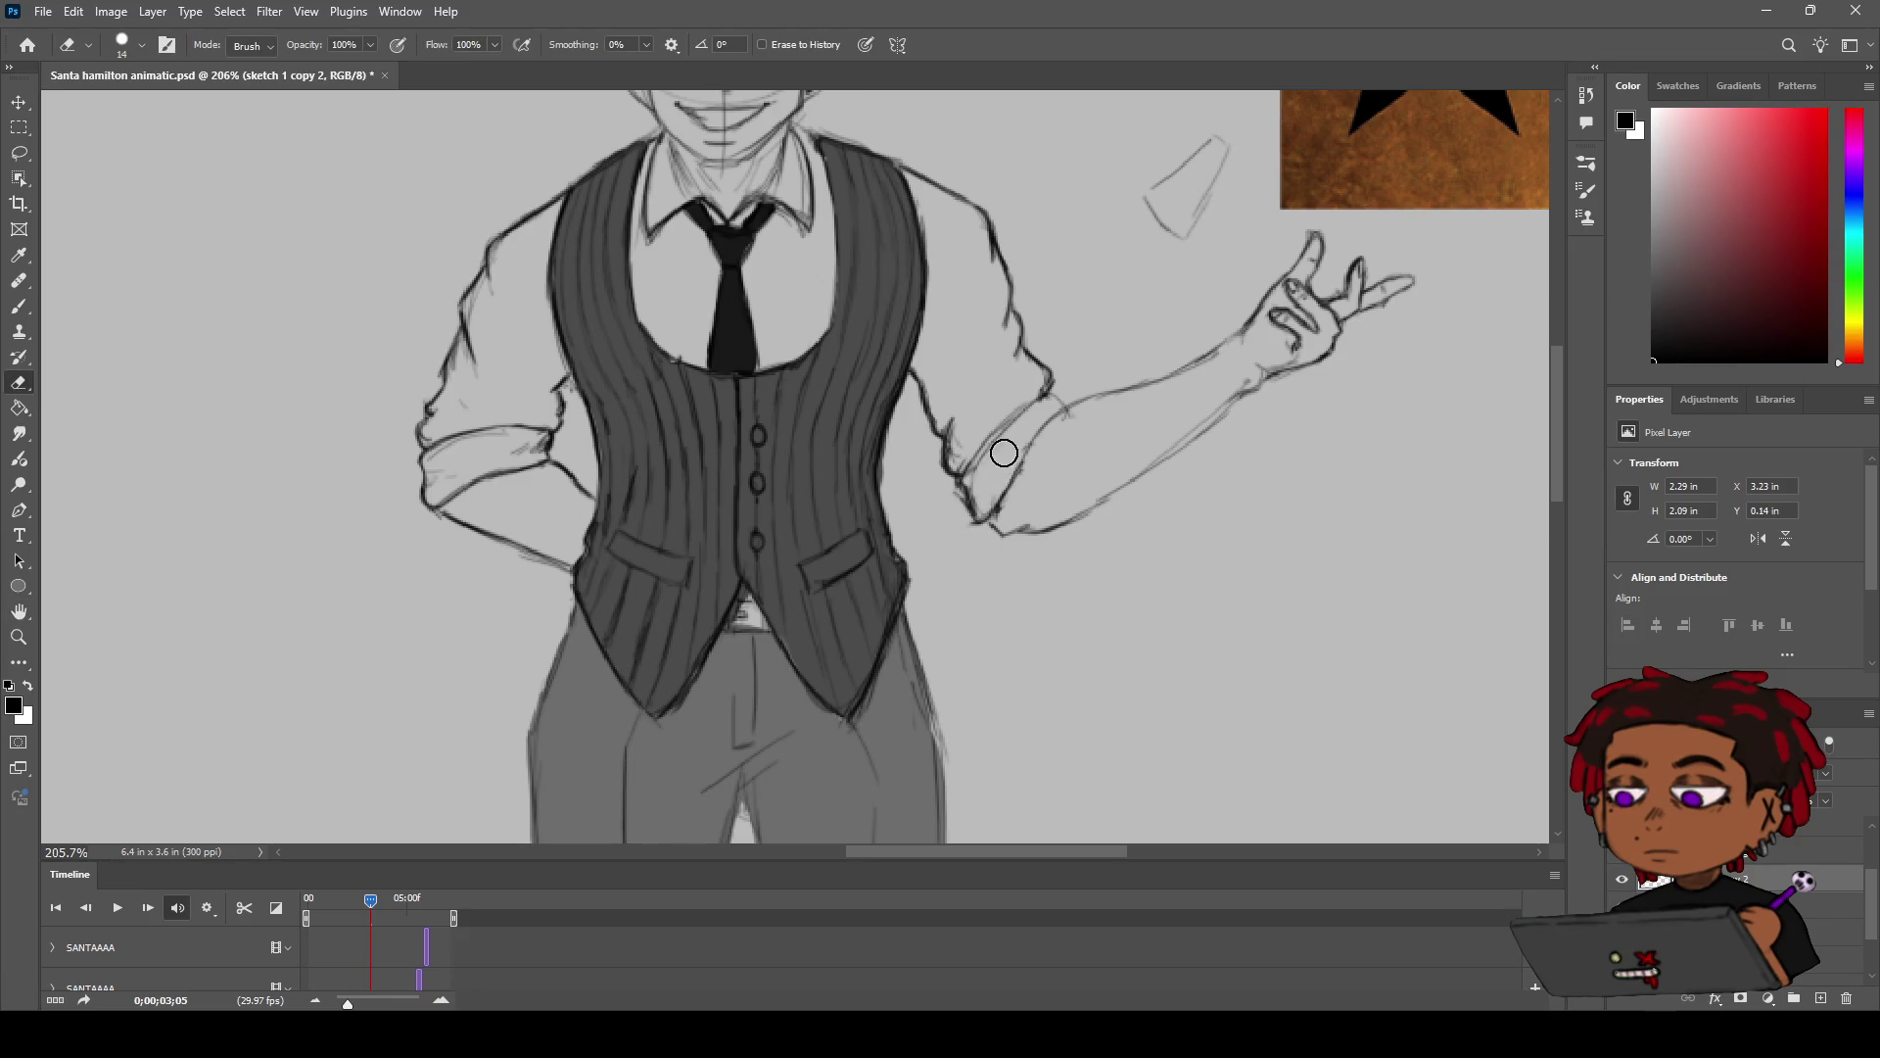
pyautogui.moveTo(1026, 427); pyautogui.dragTo(981, 486)
# Step: Redraw the elbow contour, undoing a stroke, then zoom out to review the whole figure
pyautogui.press('b')
pyautogui.moveTo(1043, 395)
pyautogui.mouseDown()
pyautogui.moveTo(984, 485)
pyautogui.moveTo(964, 472)
pyautogui.mouseUp()
pyautogui.hotkey('ctrl', 'z')
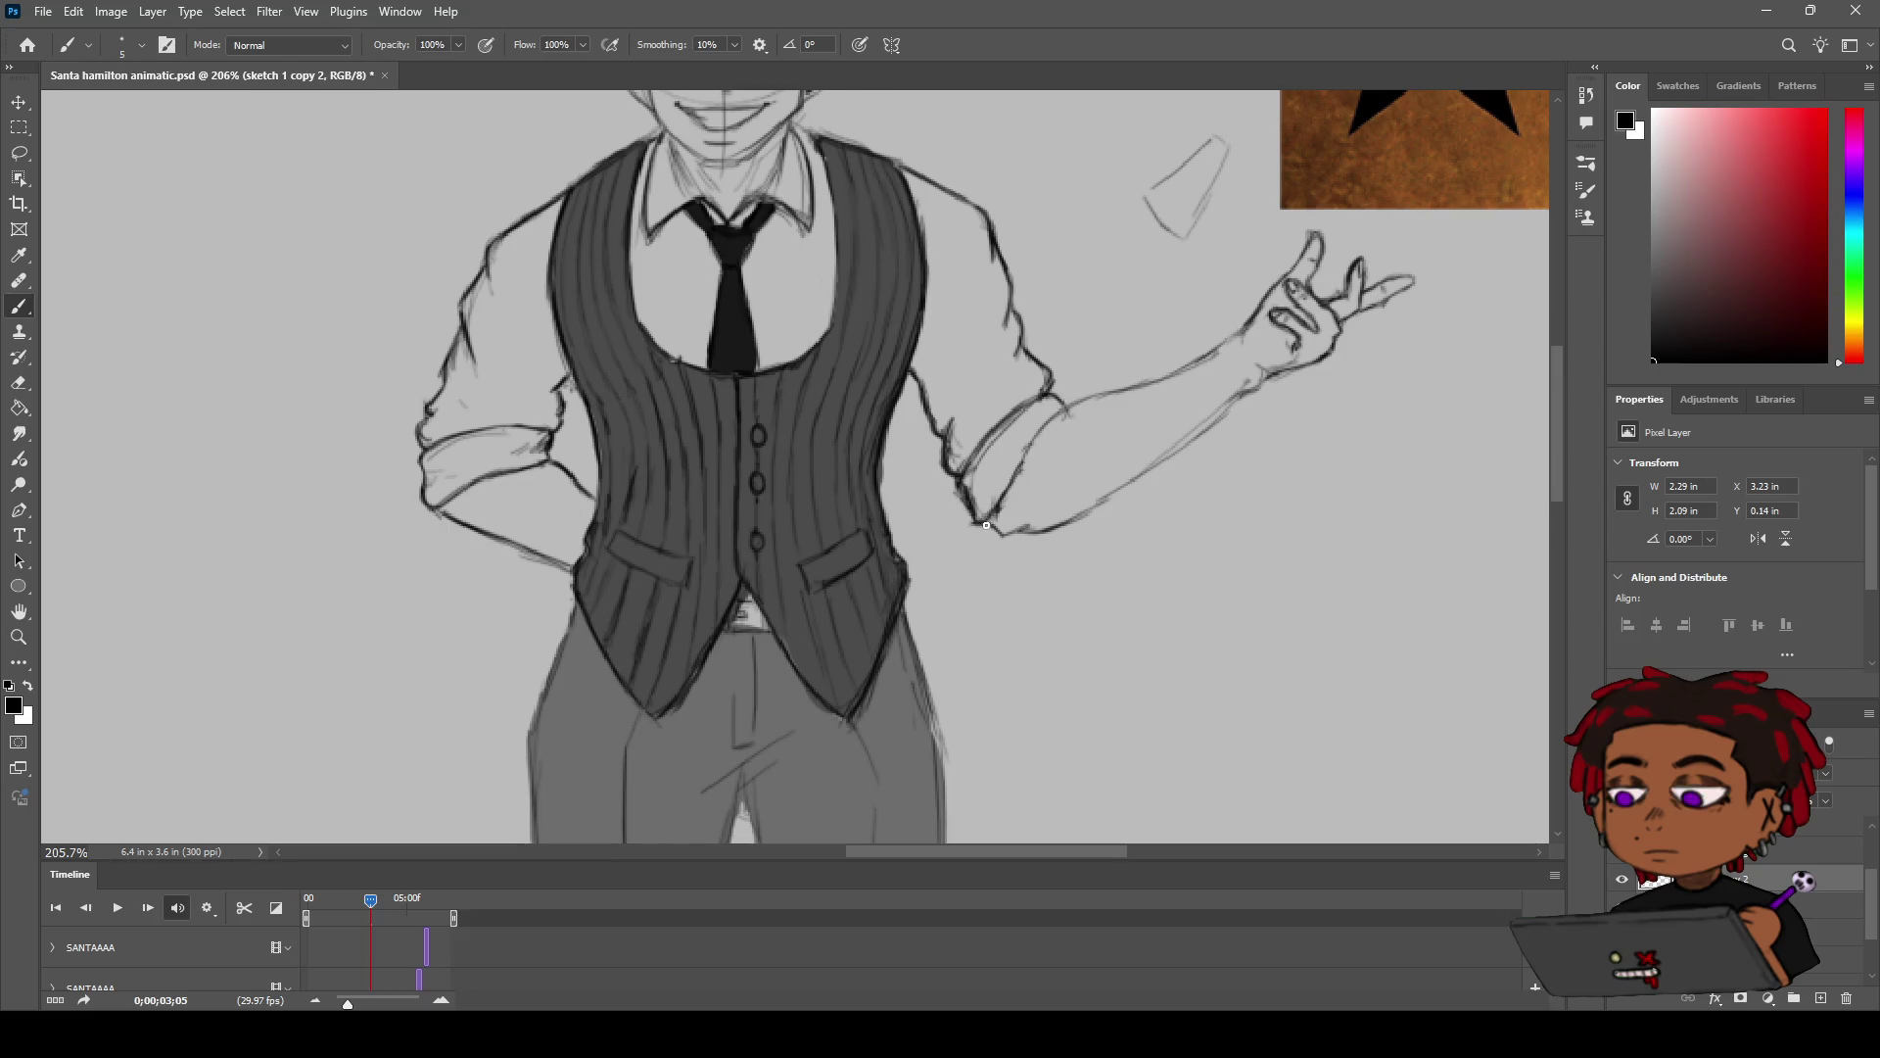
pyautogui.press('e')
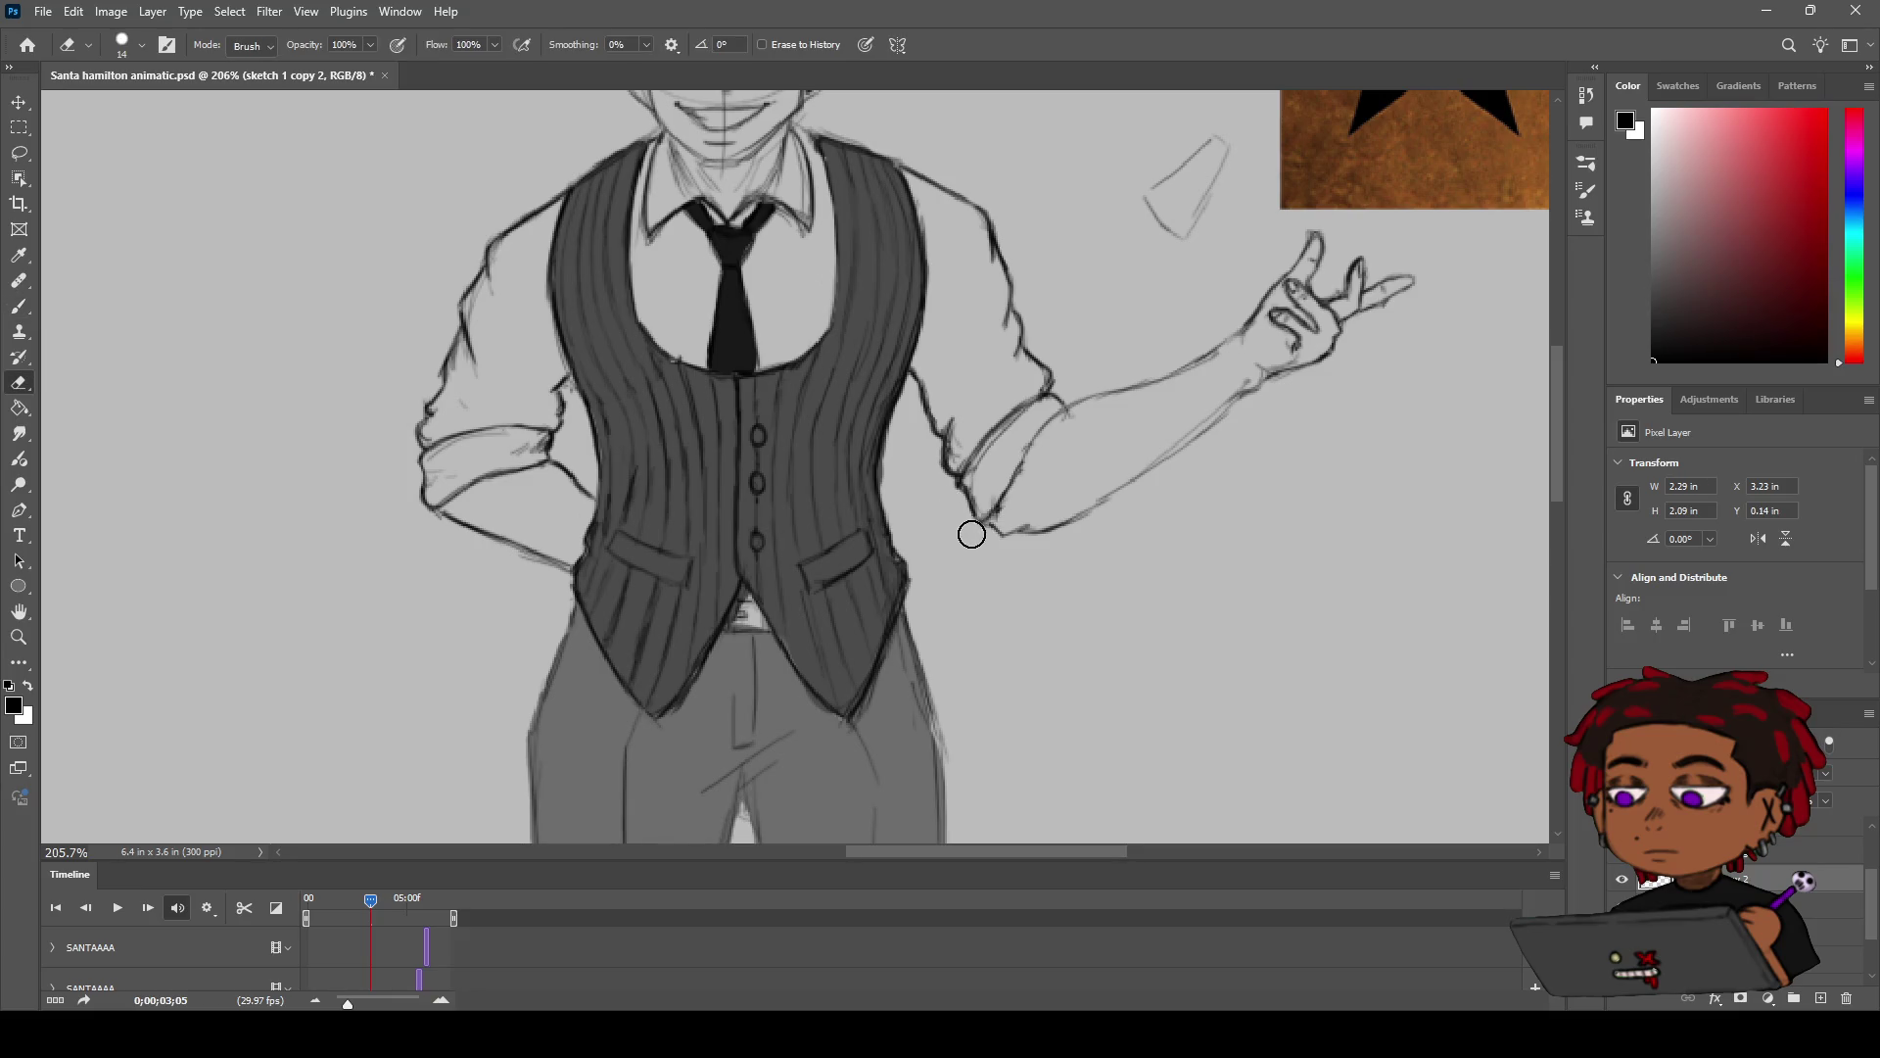
pyautogui.press('b')
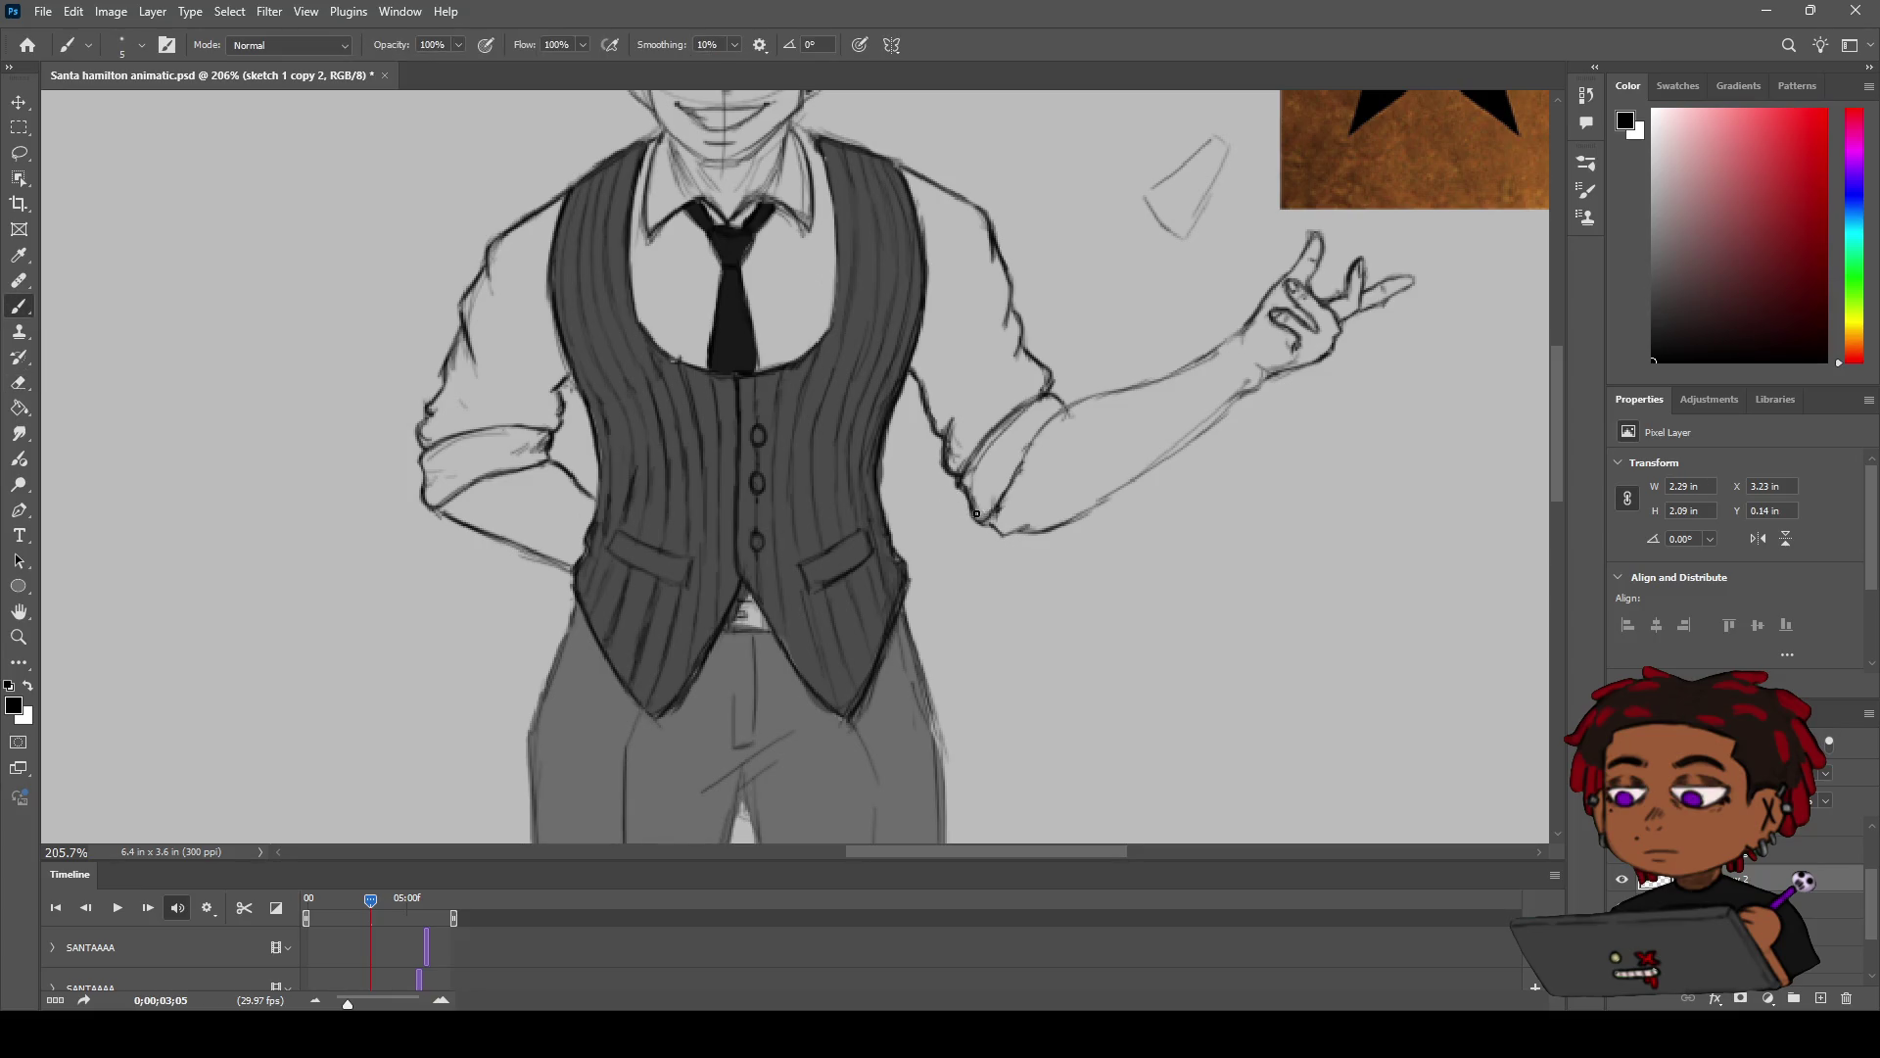
pyautogui.press('z')
pyautogui.keyDown('alt'); pyautogui.click(1033, 431); pyautogui.keyUp('alt')
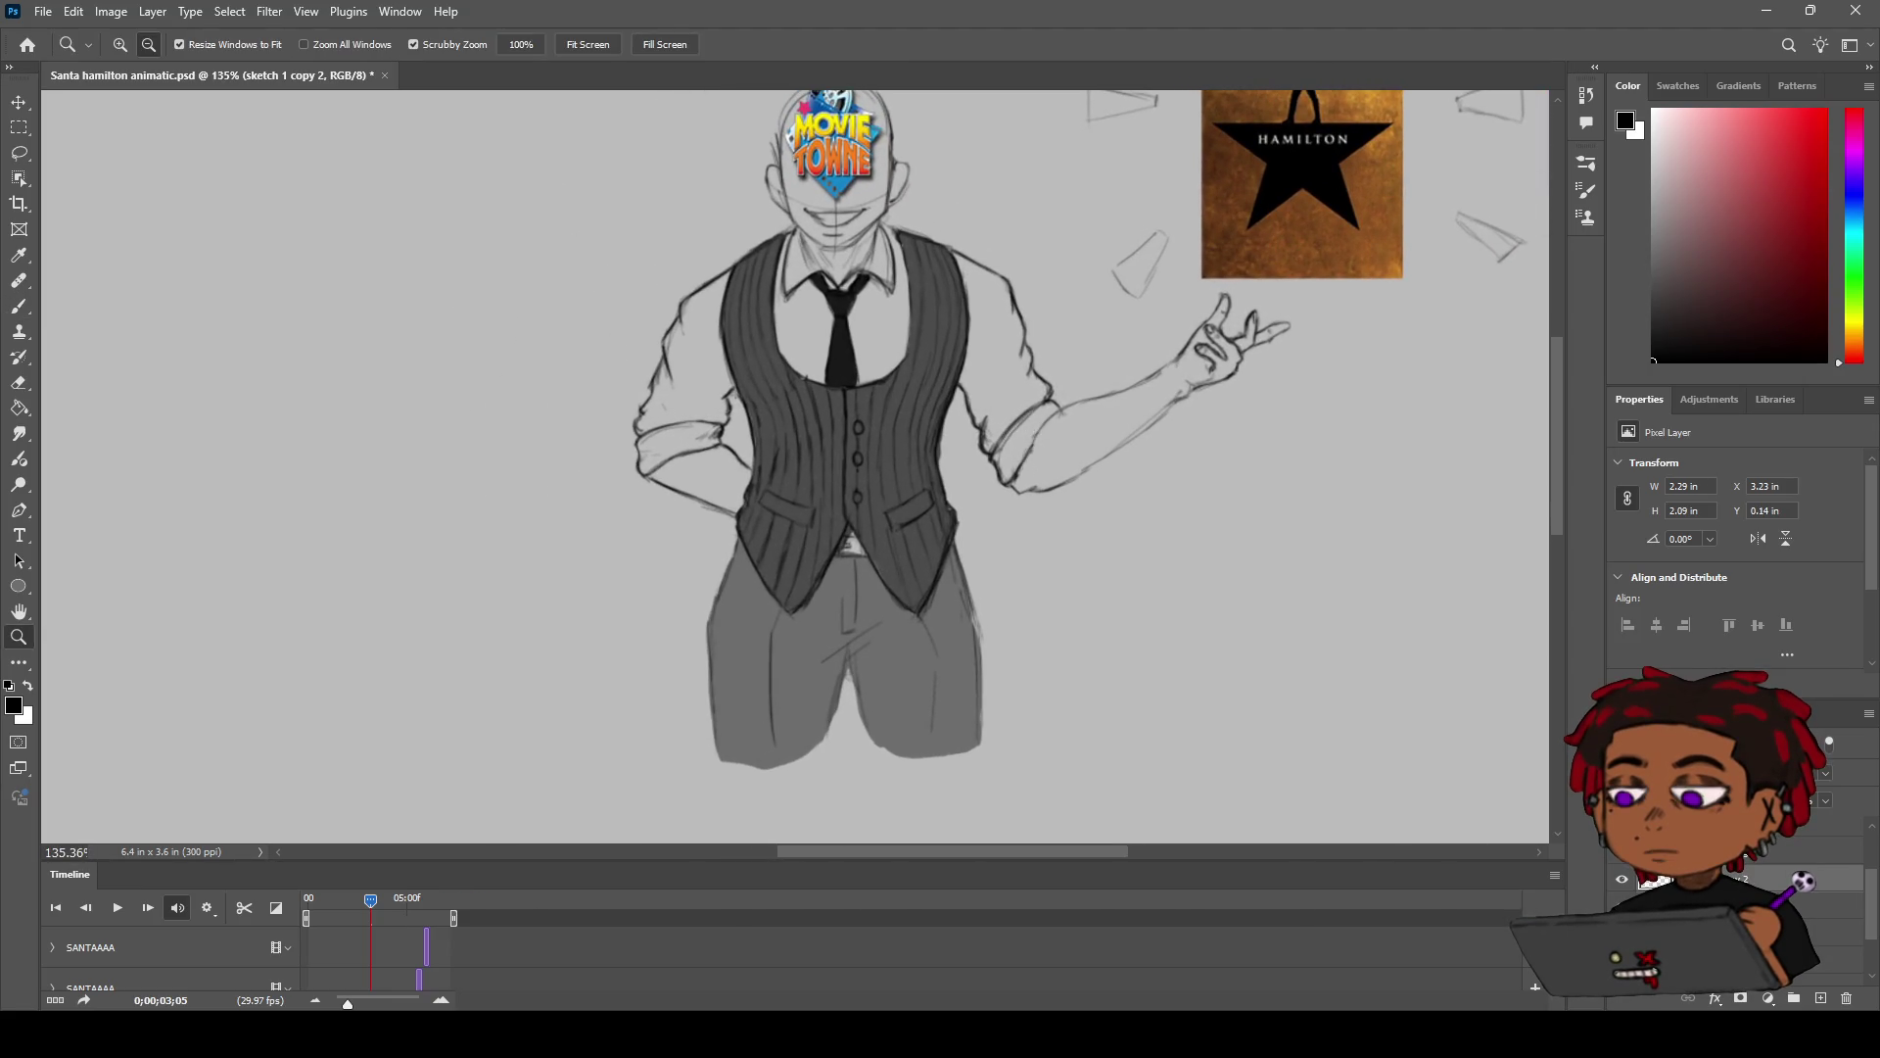
# Step: Darken the collar line below the chin and redraw the neck lines down to the collar
pyautogui.hotkey('ctrl', '+')
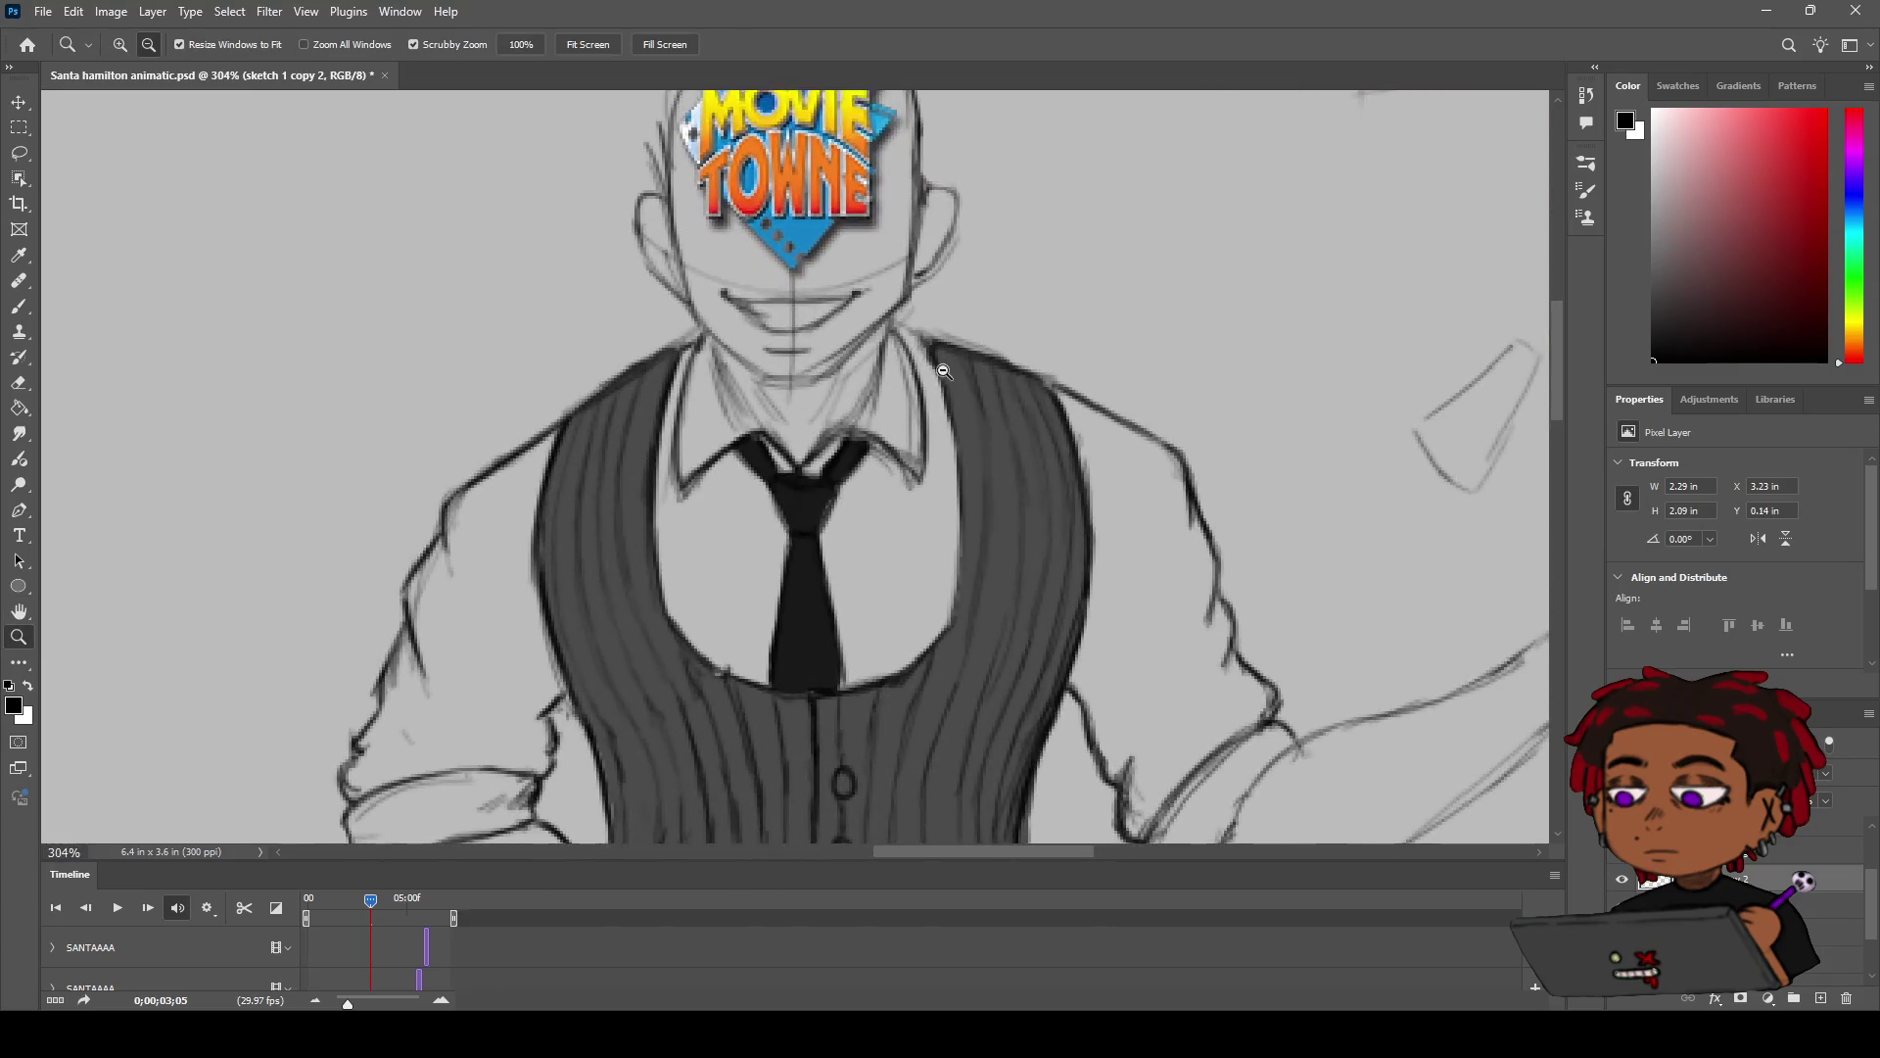
pyautogui.press('b')
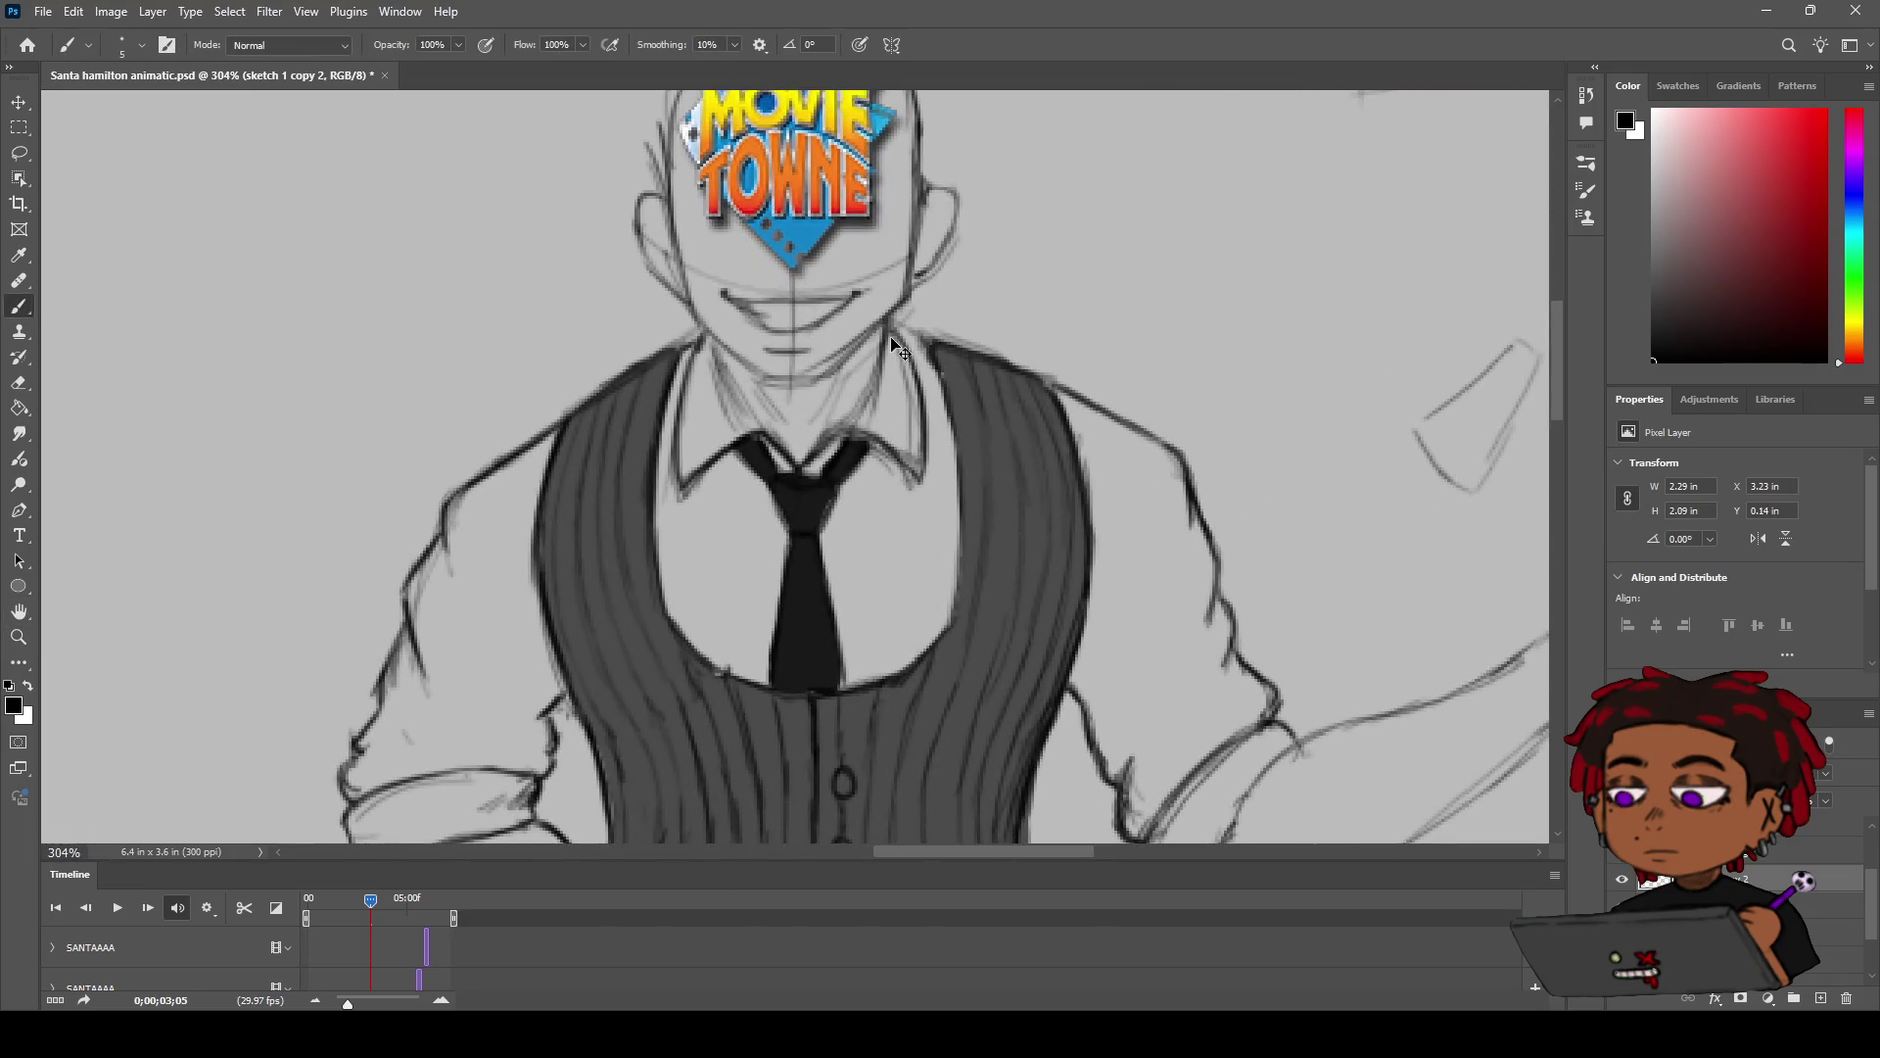
pyautogui.moveTo(874, 369); pyautogui.dragTo(850, 418)
pyautogui.moveTo(716, 358); pyautogui.dragTo(766, 437)
pyautogui.moveTo(710, 351)
pyautogui.mouseDown()
pyautogui.moveTo(752, 420)
pyautogui.moveTo(829, 376)
pyautogui.mouseUp()
pyautogui.hotkey('ctrl', 'z')
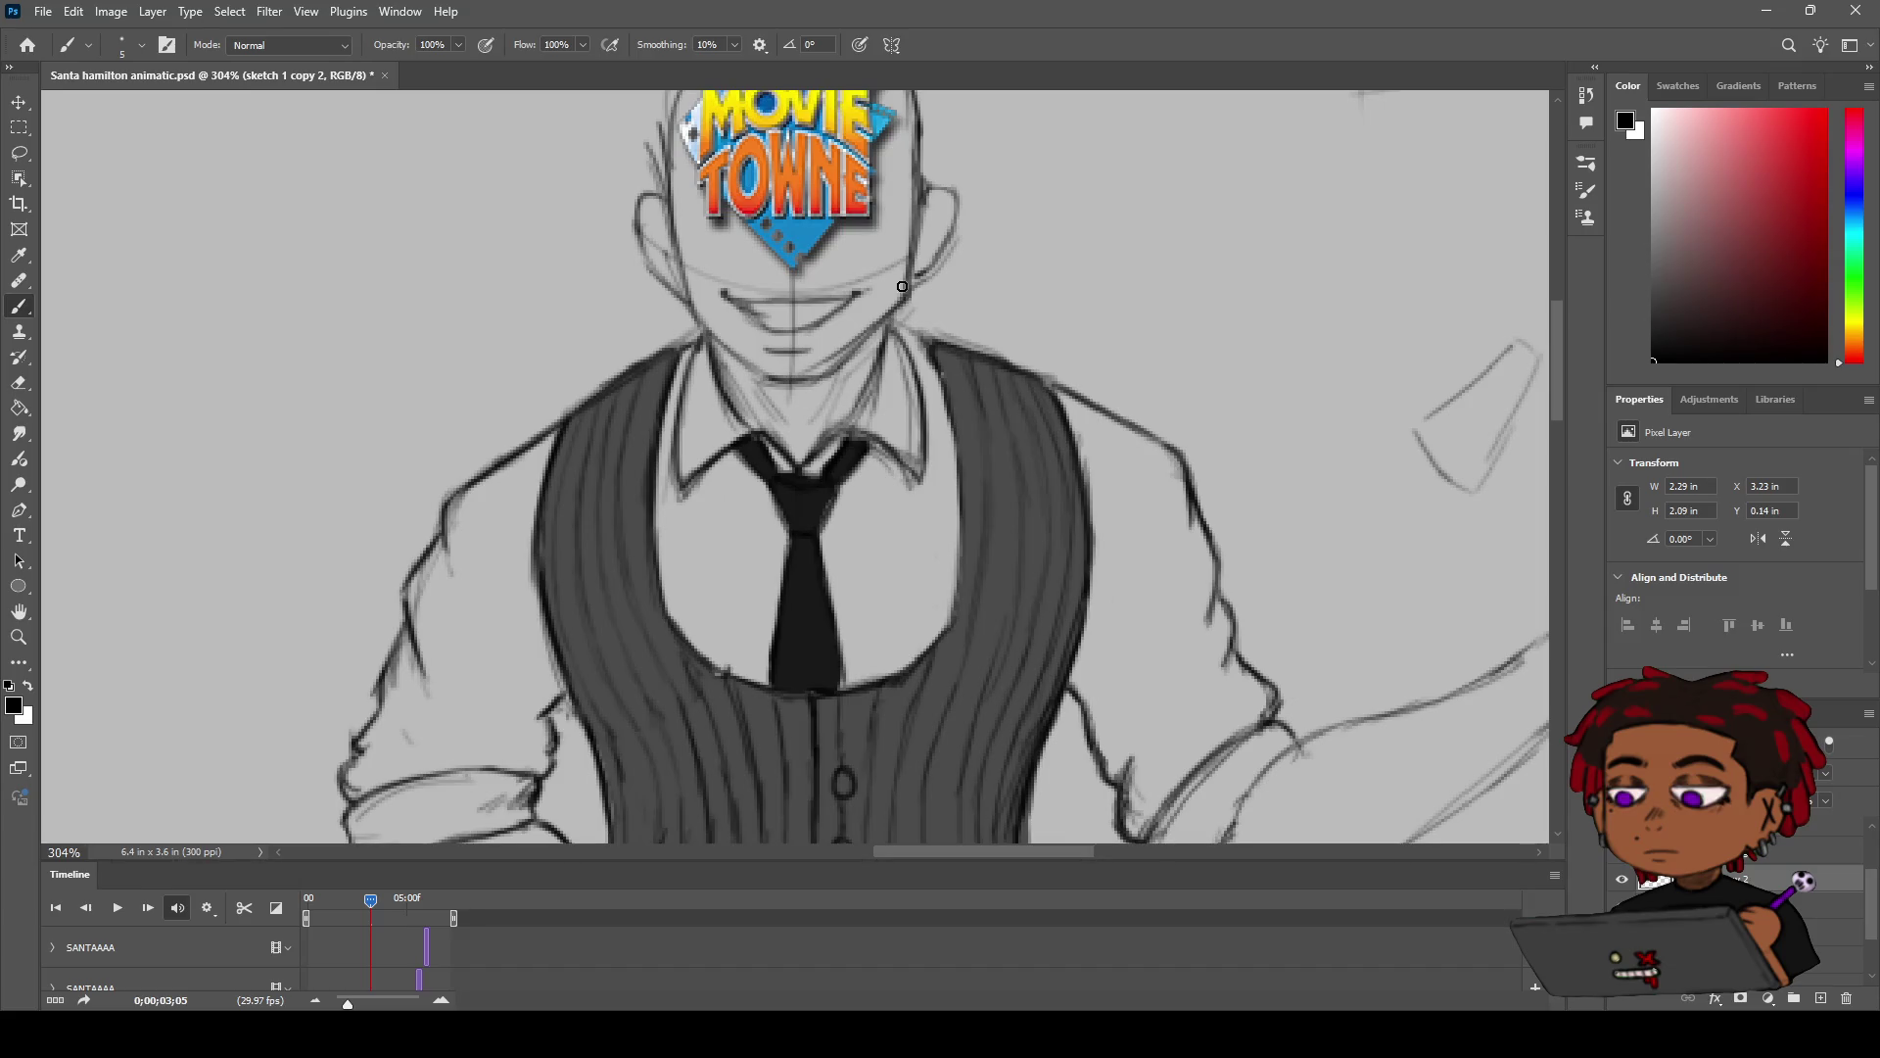
# Step: Trace the right jawline down to the chin, then zoom out
pyautogui.moveTo(906, 290); pyautogui.dragTo(843, 364)
pyautogui.press('z')
pyautogui.scroll(-3, 789, 309)
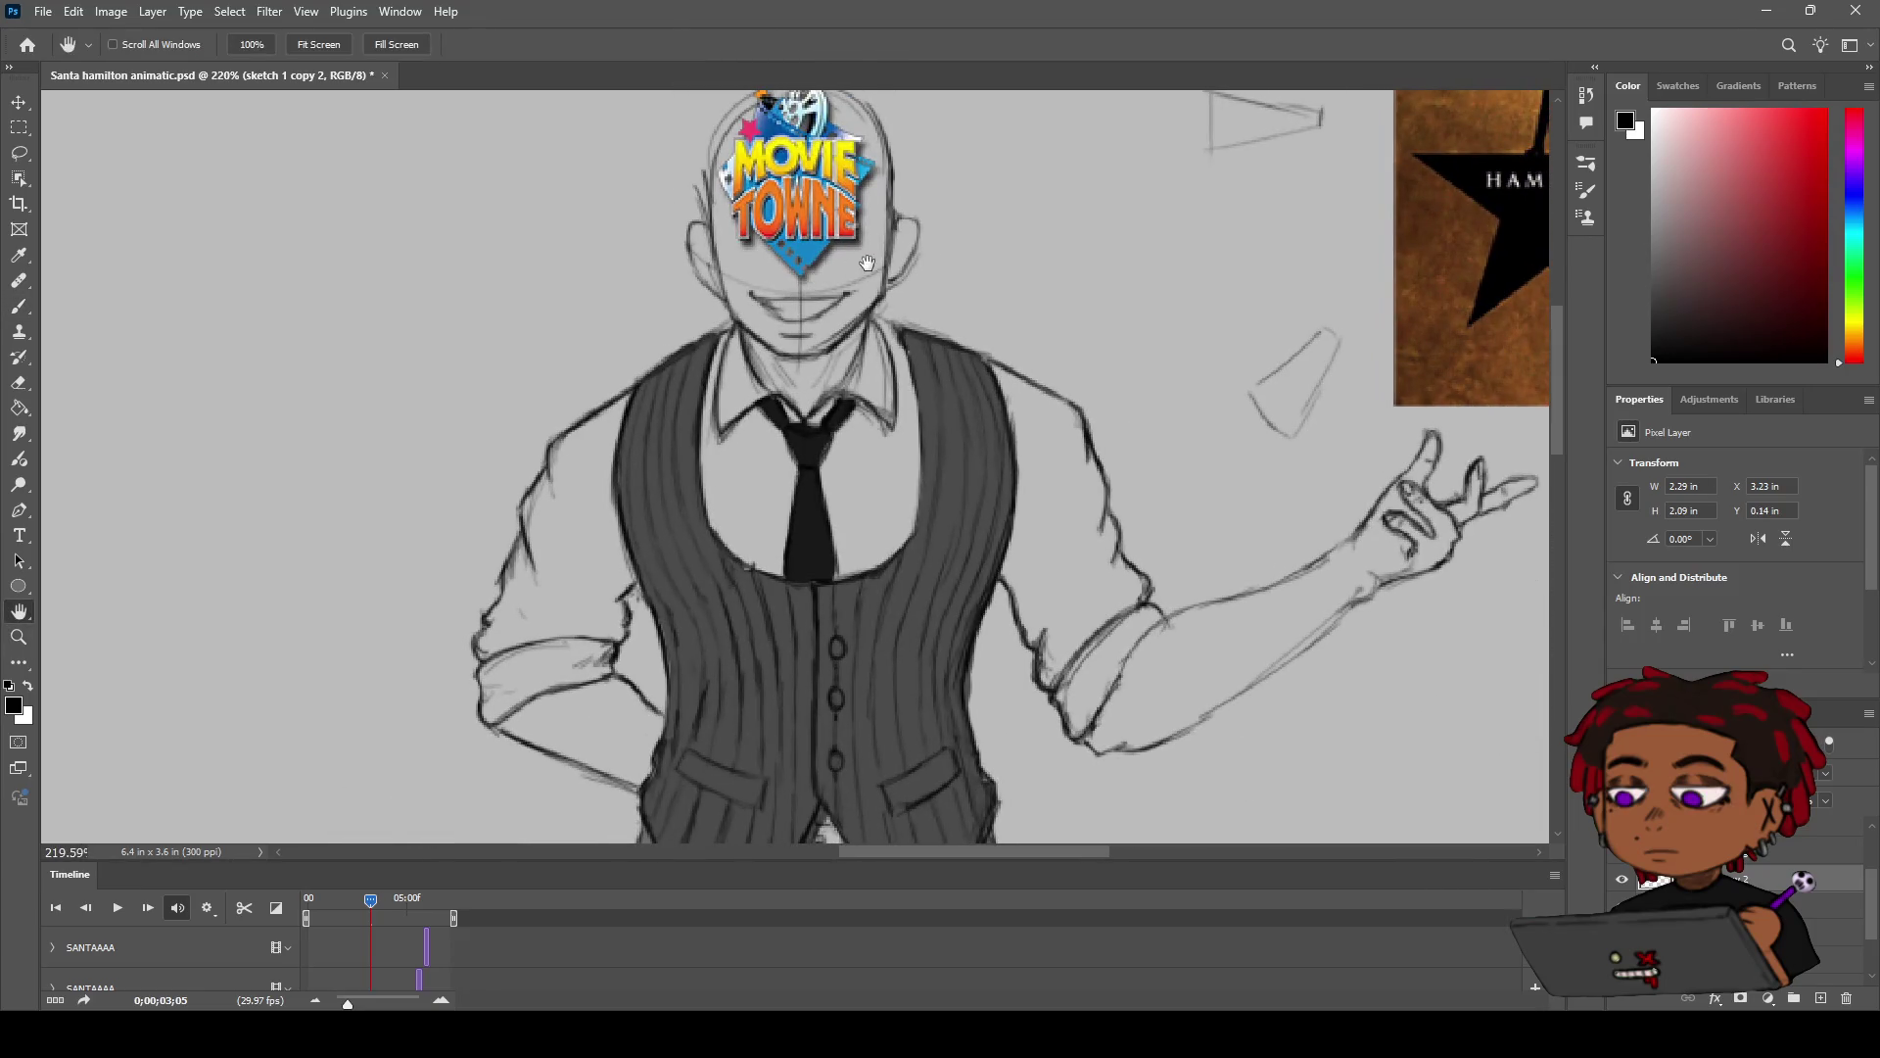
# Step: Touch up the head and ear outlines with brush and eraser, checking them against the poster
pyautogui.press('b')
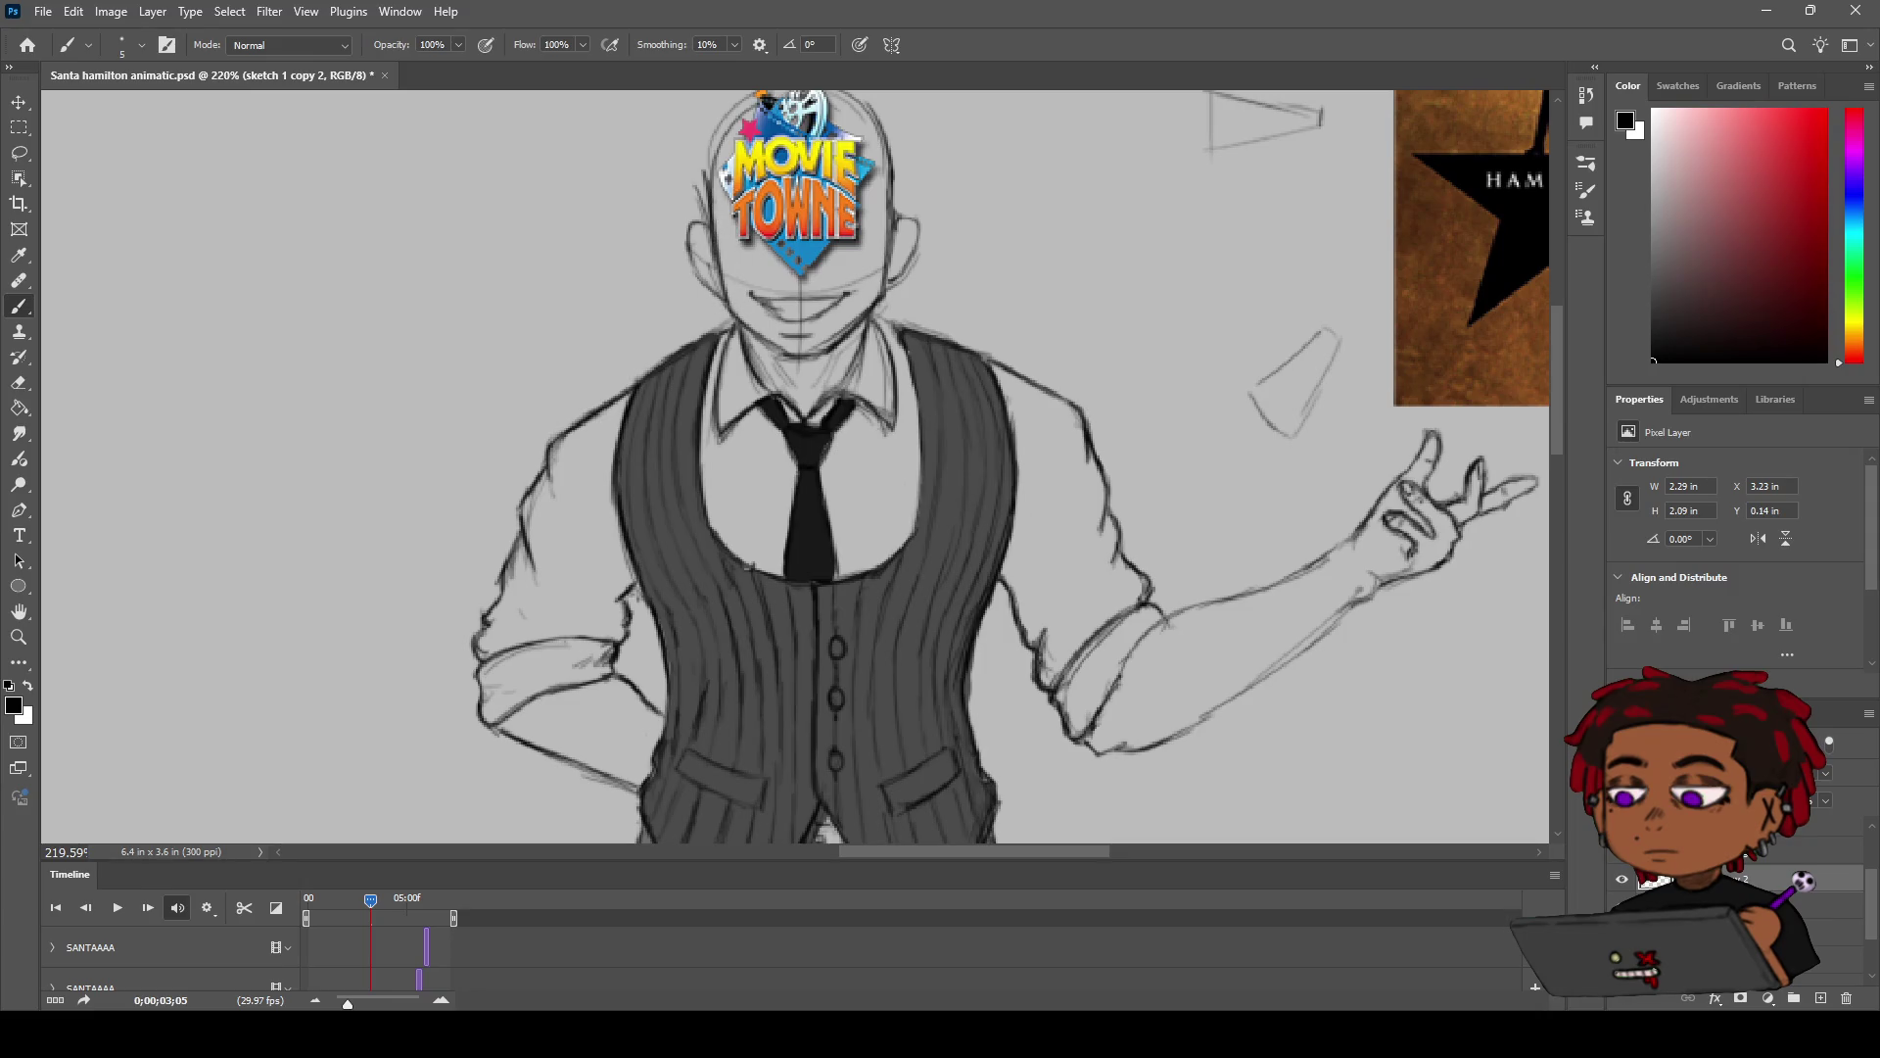
pyautogui.press('e')
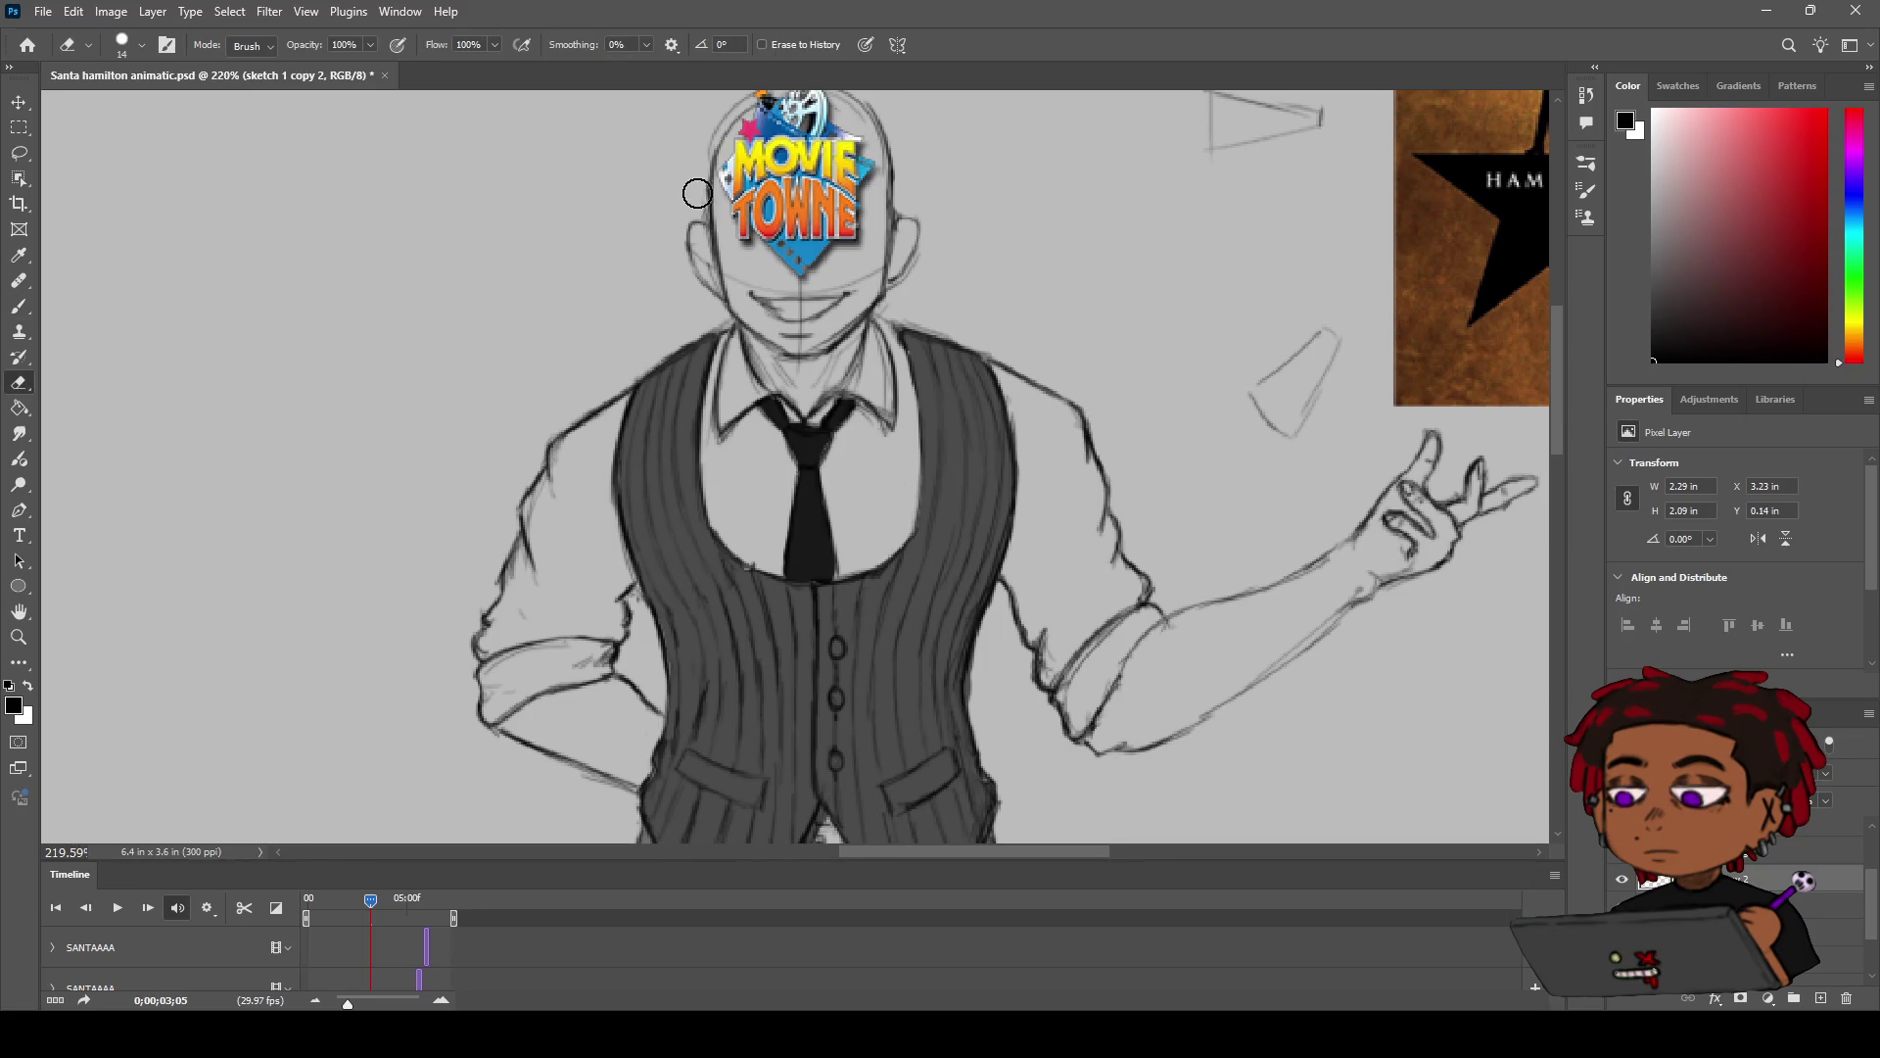
pyautogui.press('b')
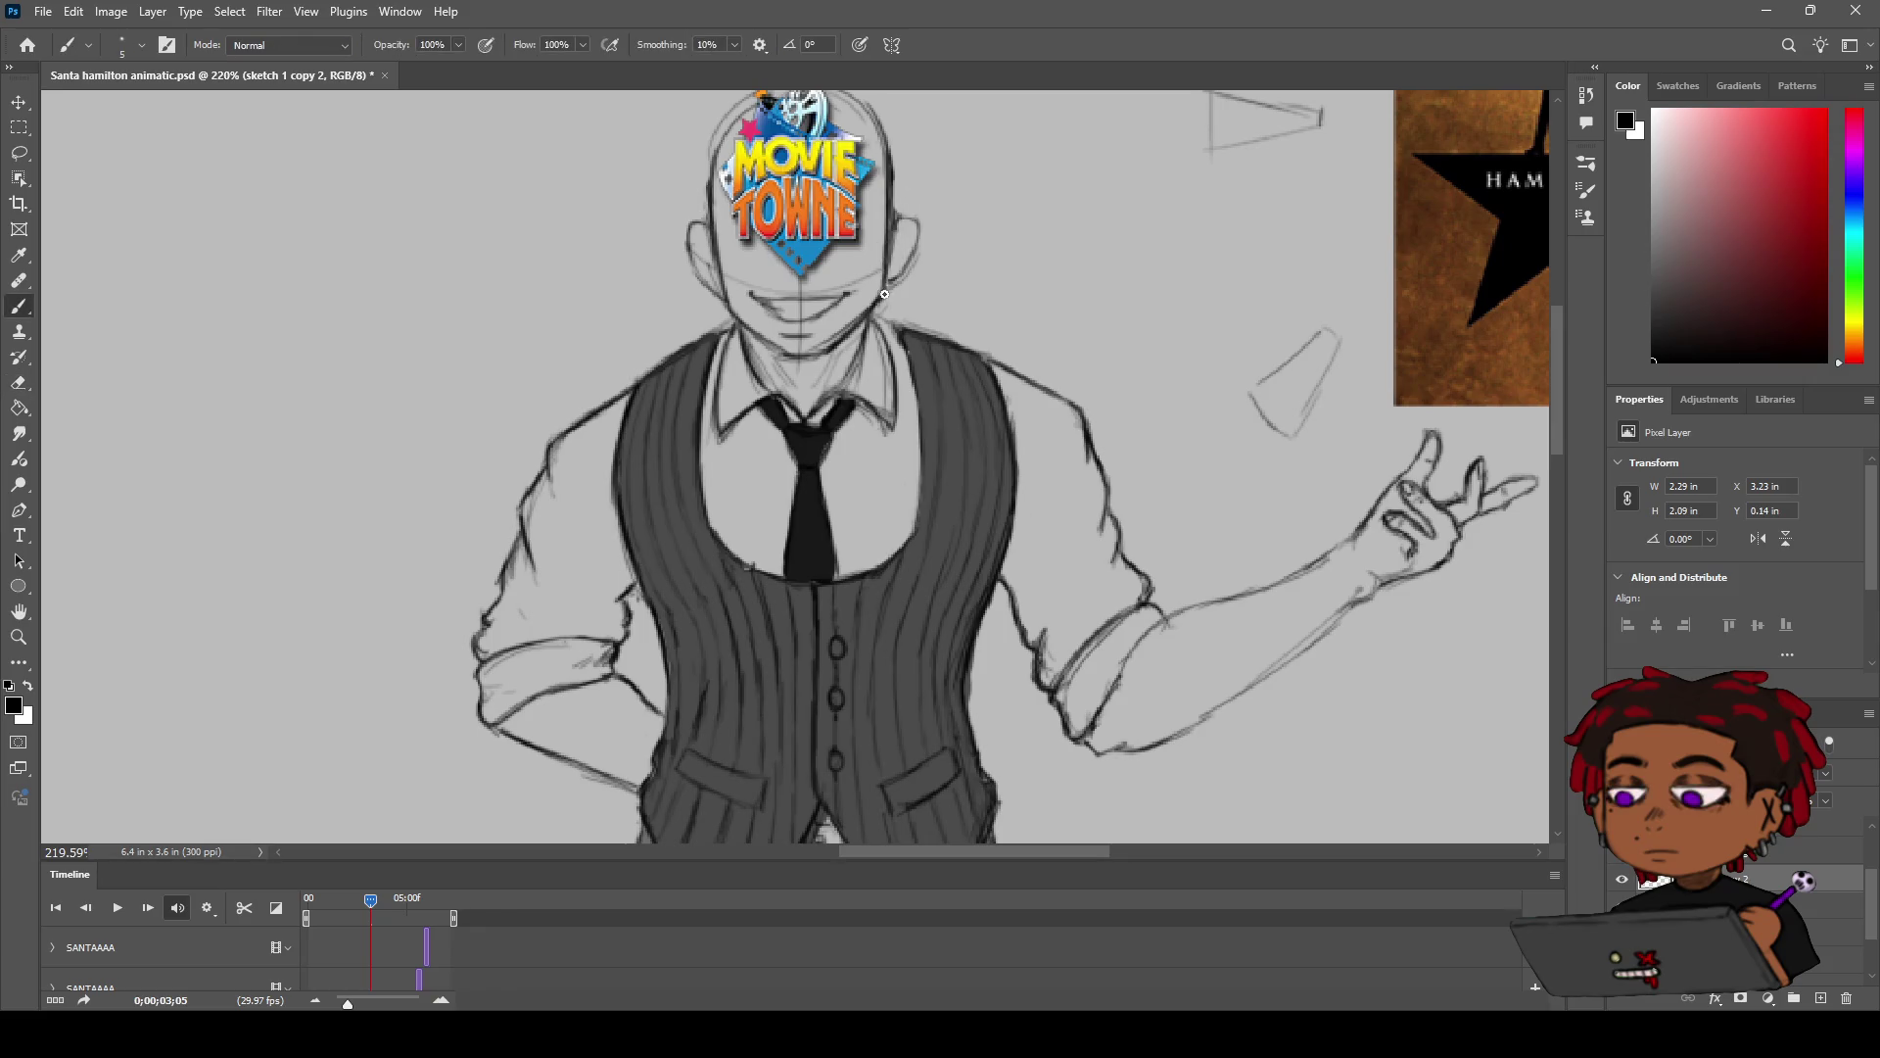
pyautogui.press('z')
pyautogui.moveTo(898, 256)
pyautogui.mouseDown()
pyautogui.moveTo(867, 251)
pyautogui.moveTo(884, 269)
pyautogui.mouseUp()
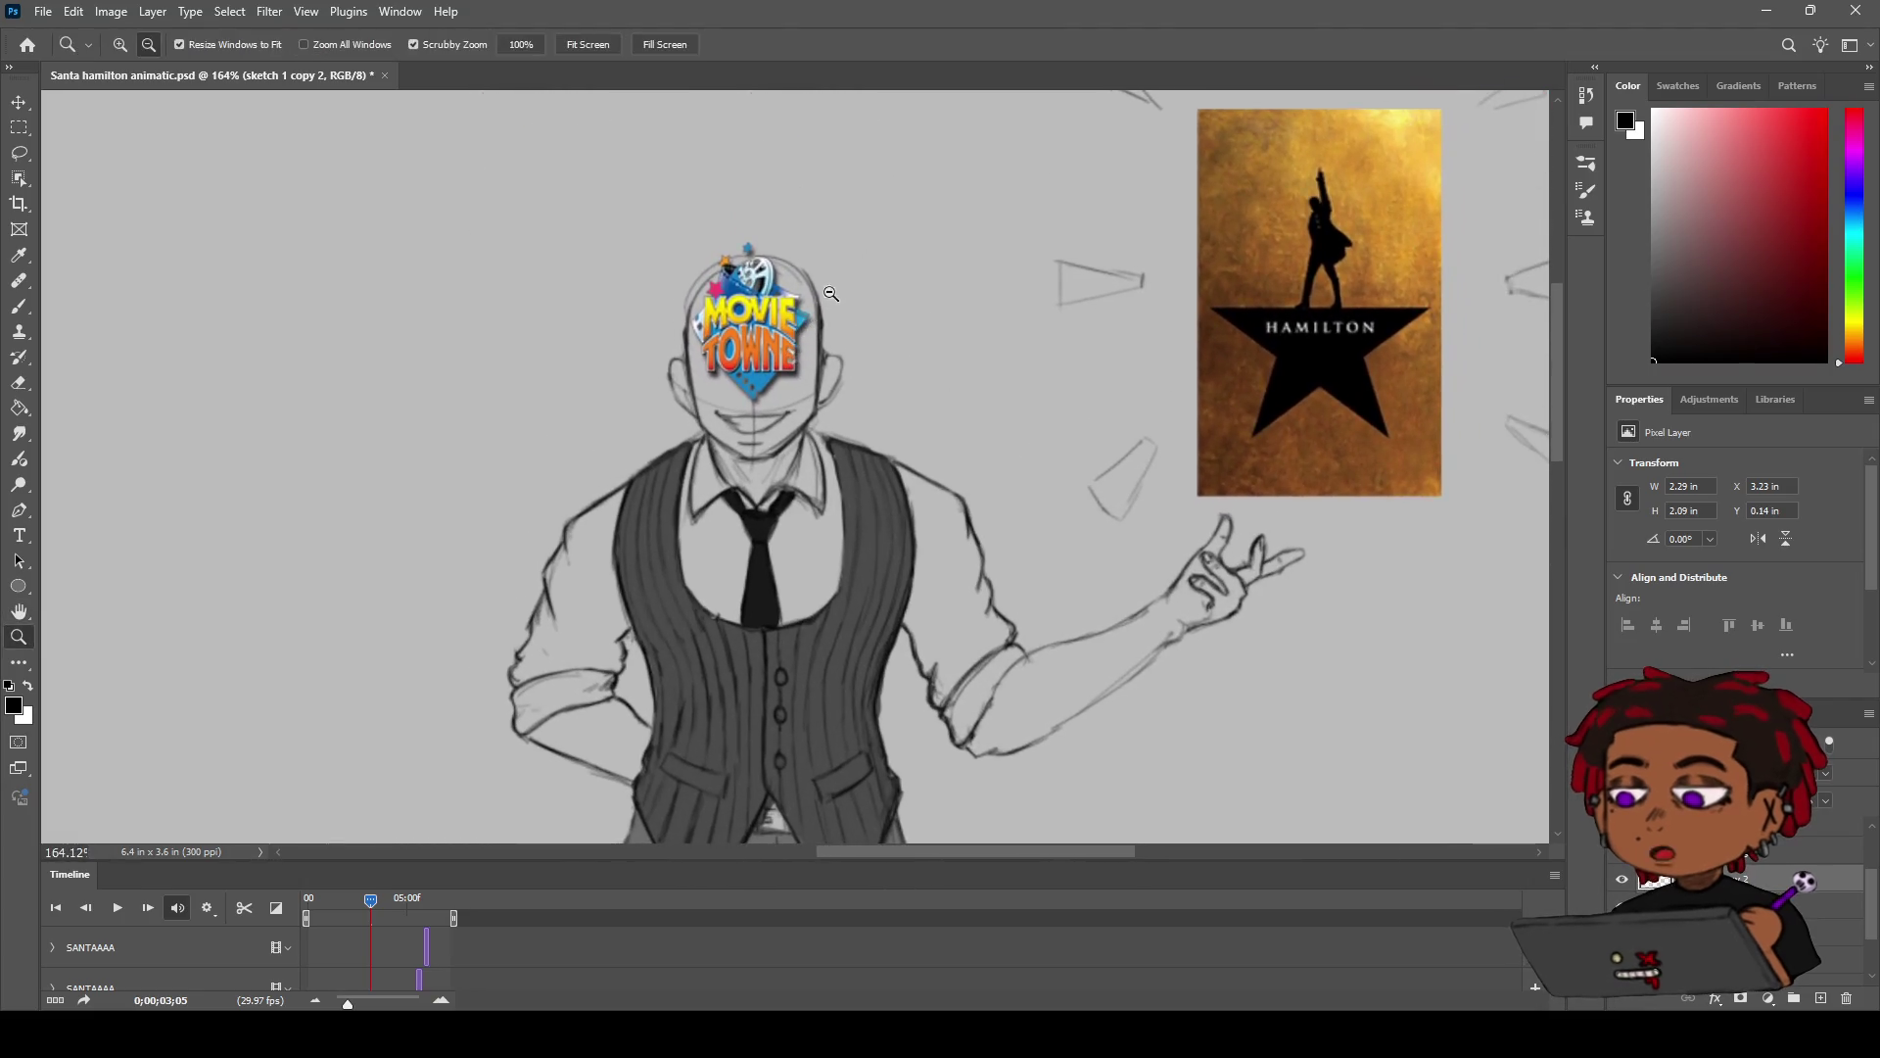
pyautogui.press('b')
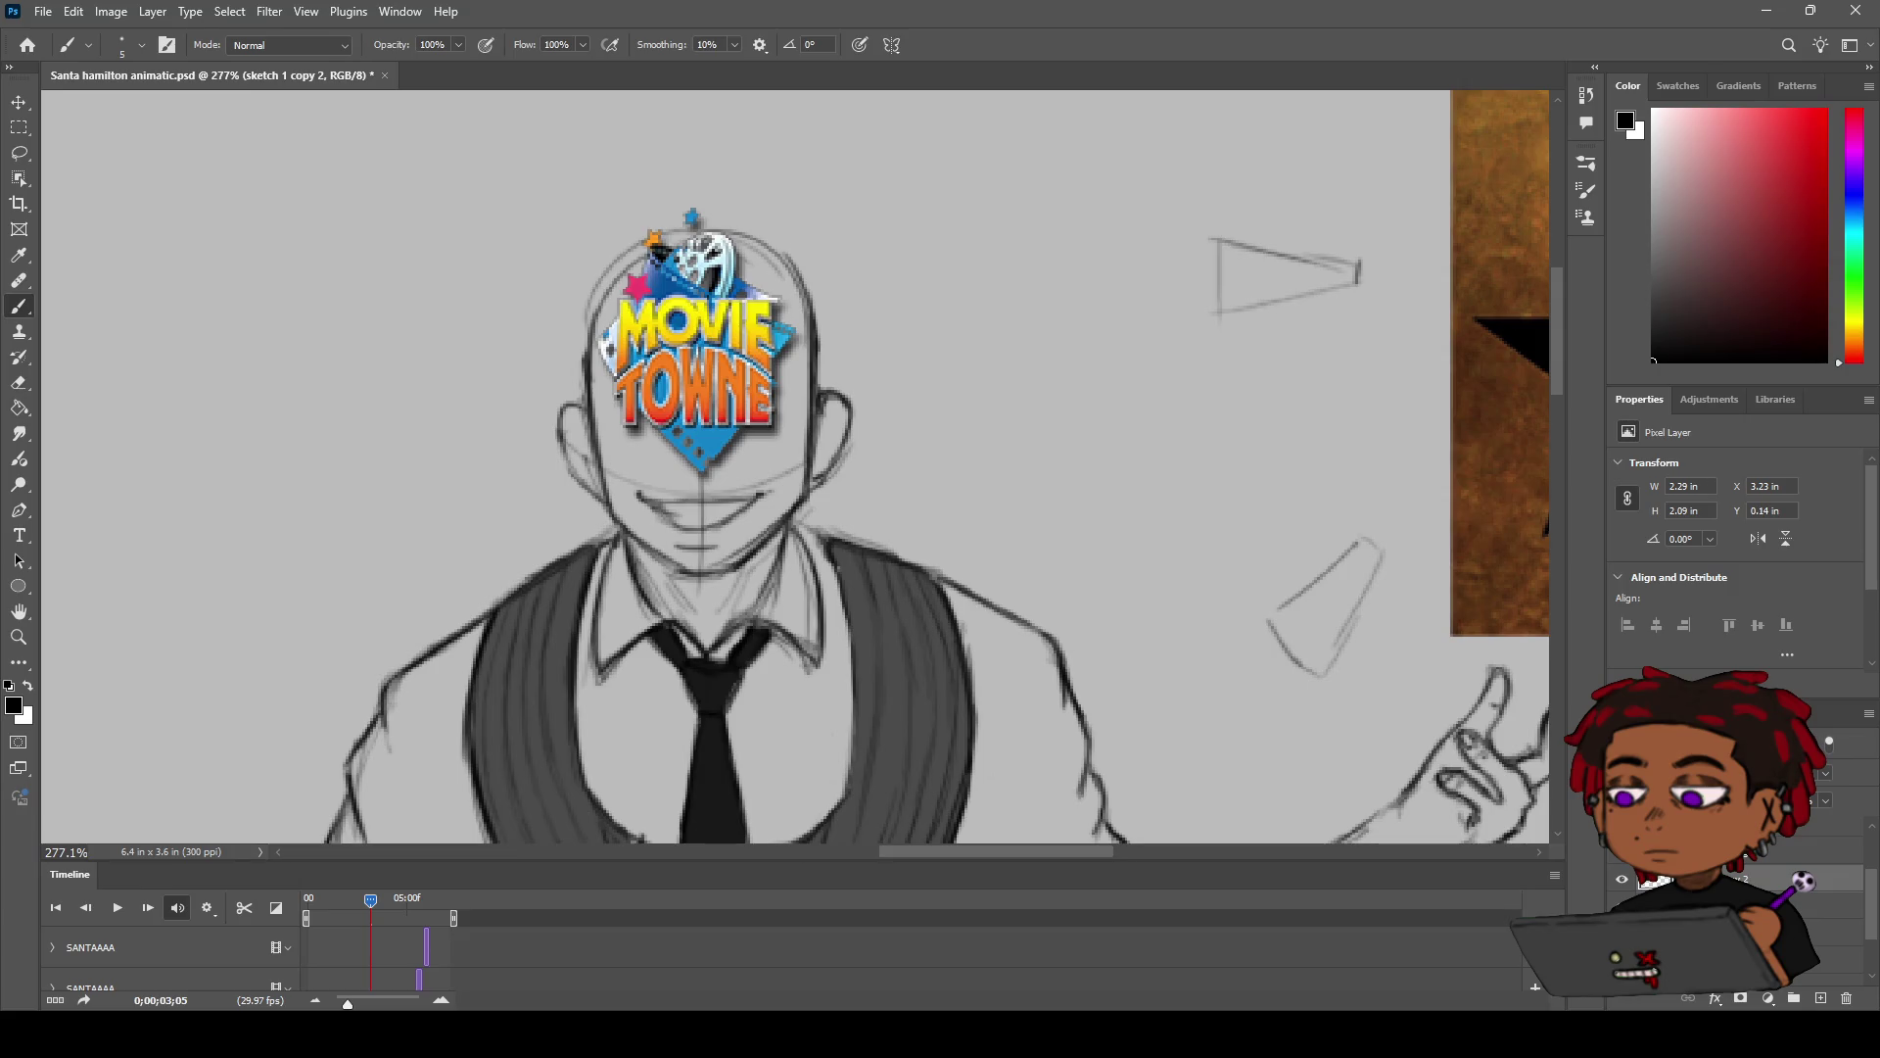
pyautogui.press('h')
pyautogui.scroll(-3, 786, 389)
pyautogui.scroll(5, 786, 390)
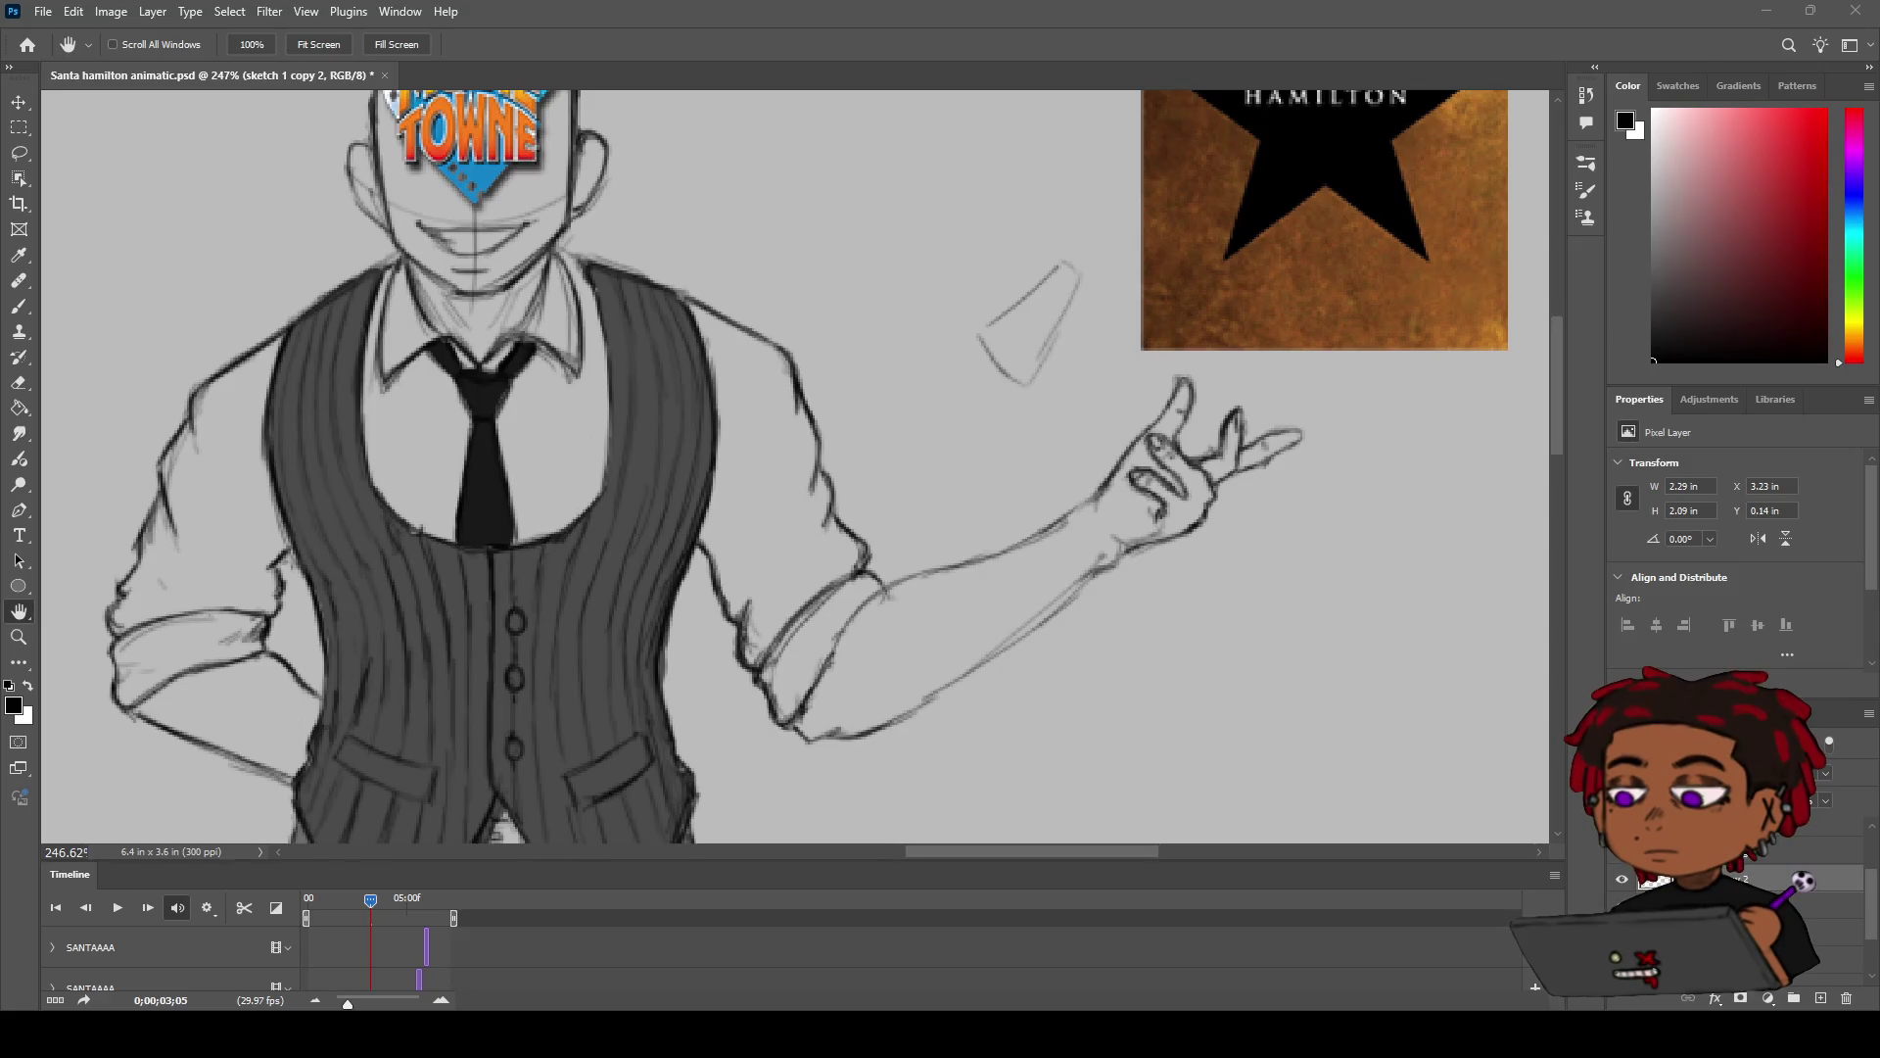
# Step: Draw a darker stroke along the outstretched arm's upper edge, then zoom out to the whole figure
pyautogui.press('b')
pyautogui.scroll(-1, 796, 467)
pyautogui.moveTo(847, 491); pyautogui.dragTo(1041, 414)
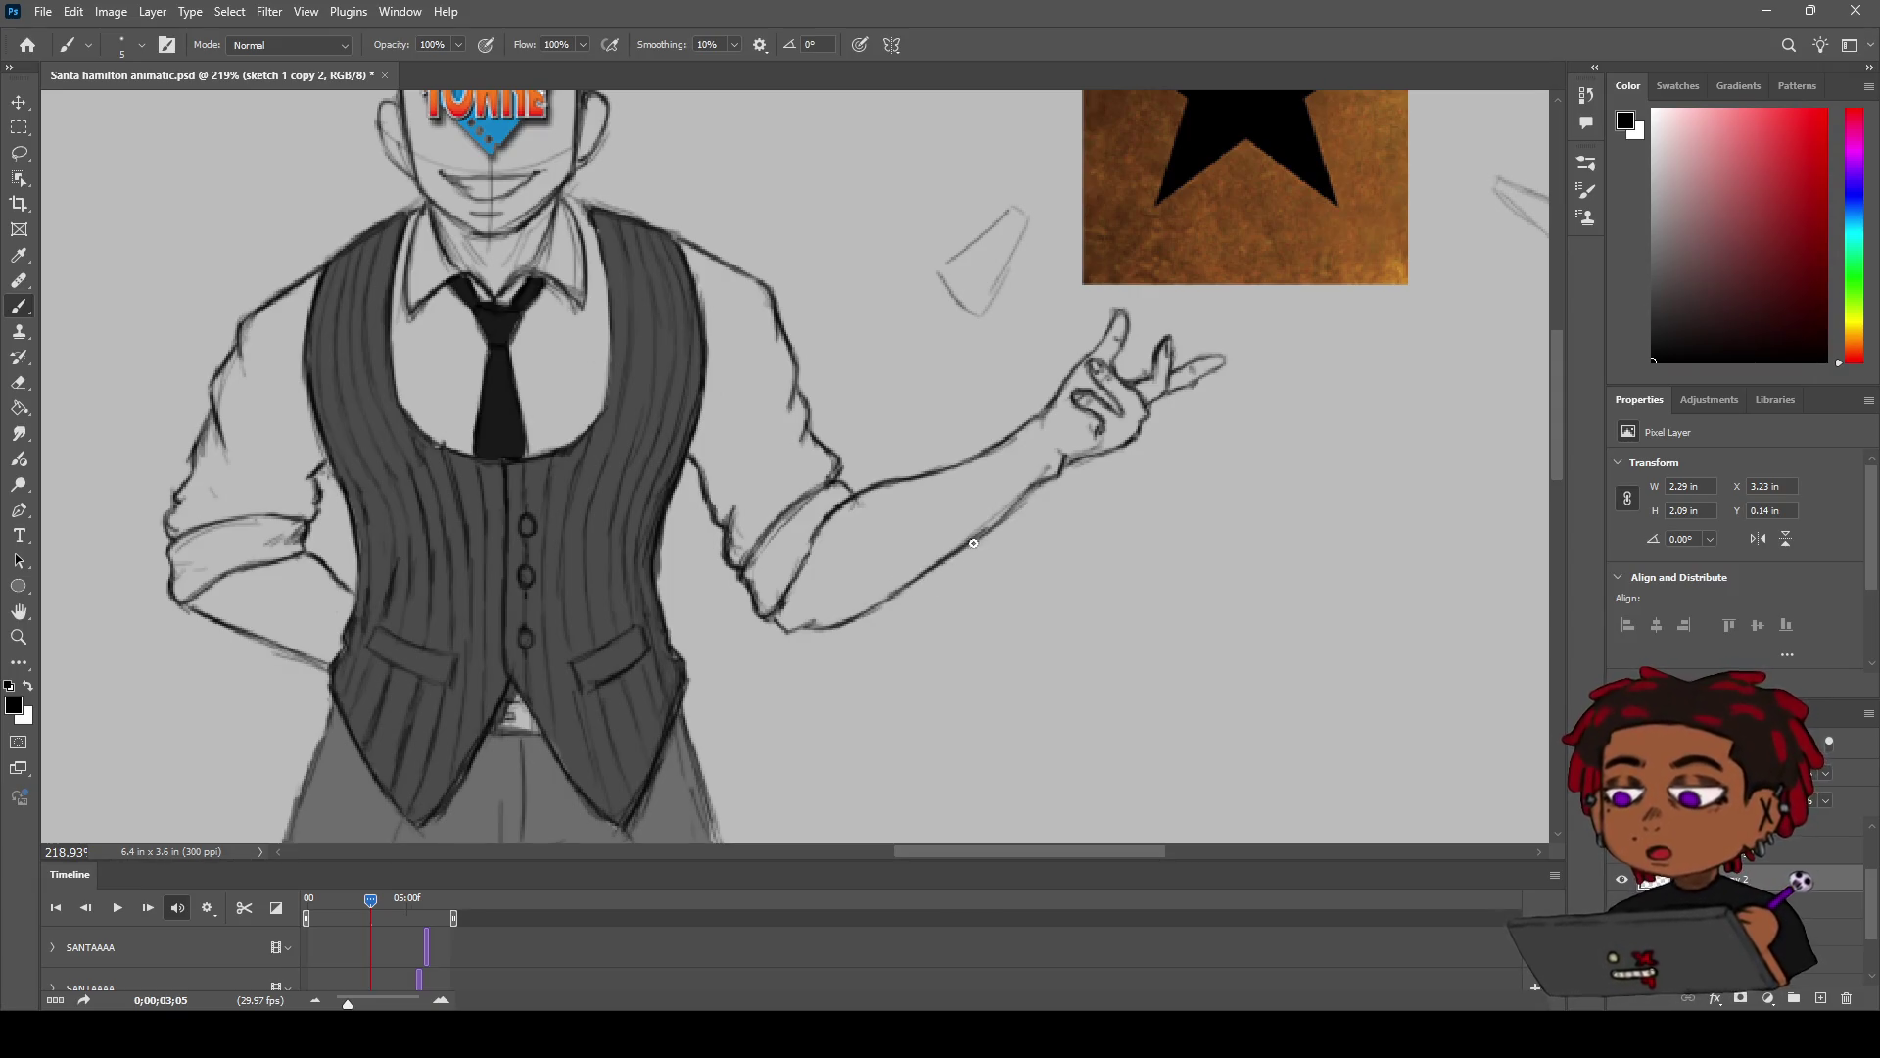
pyautogui.press('e')
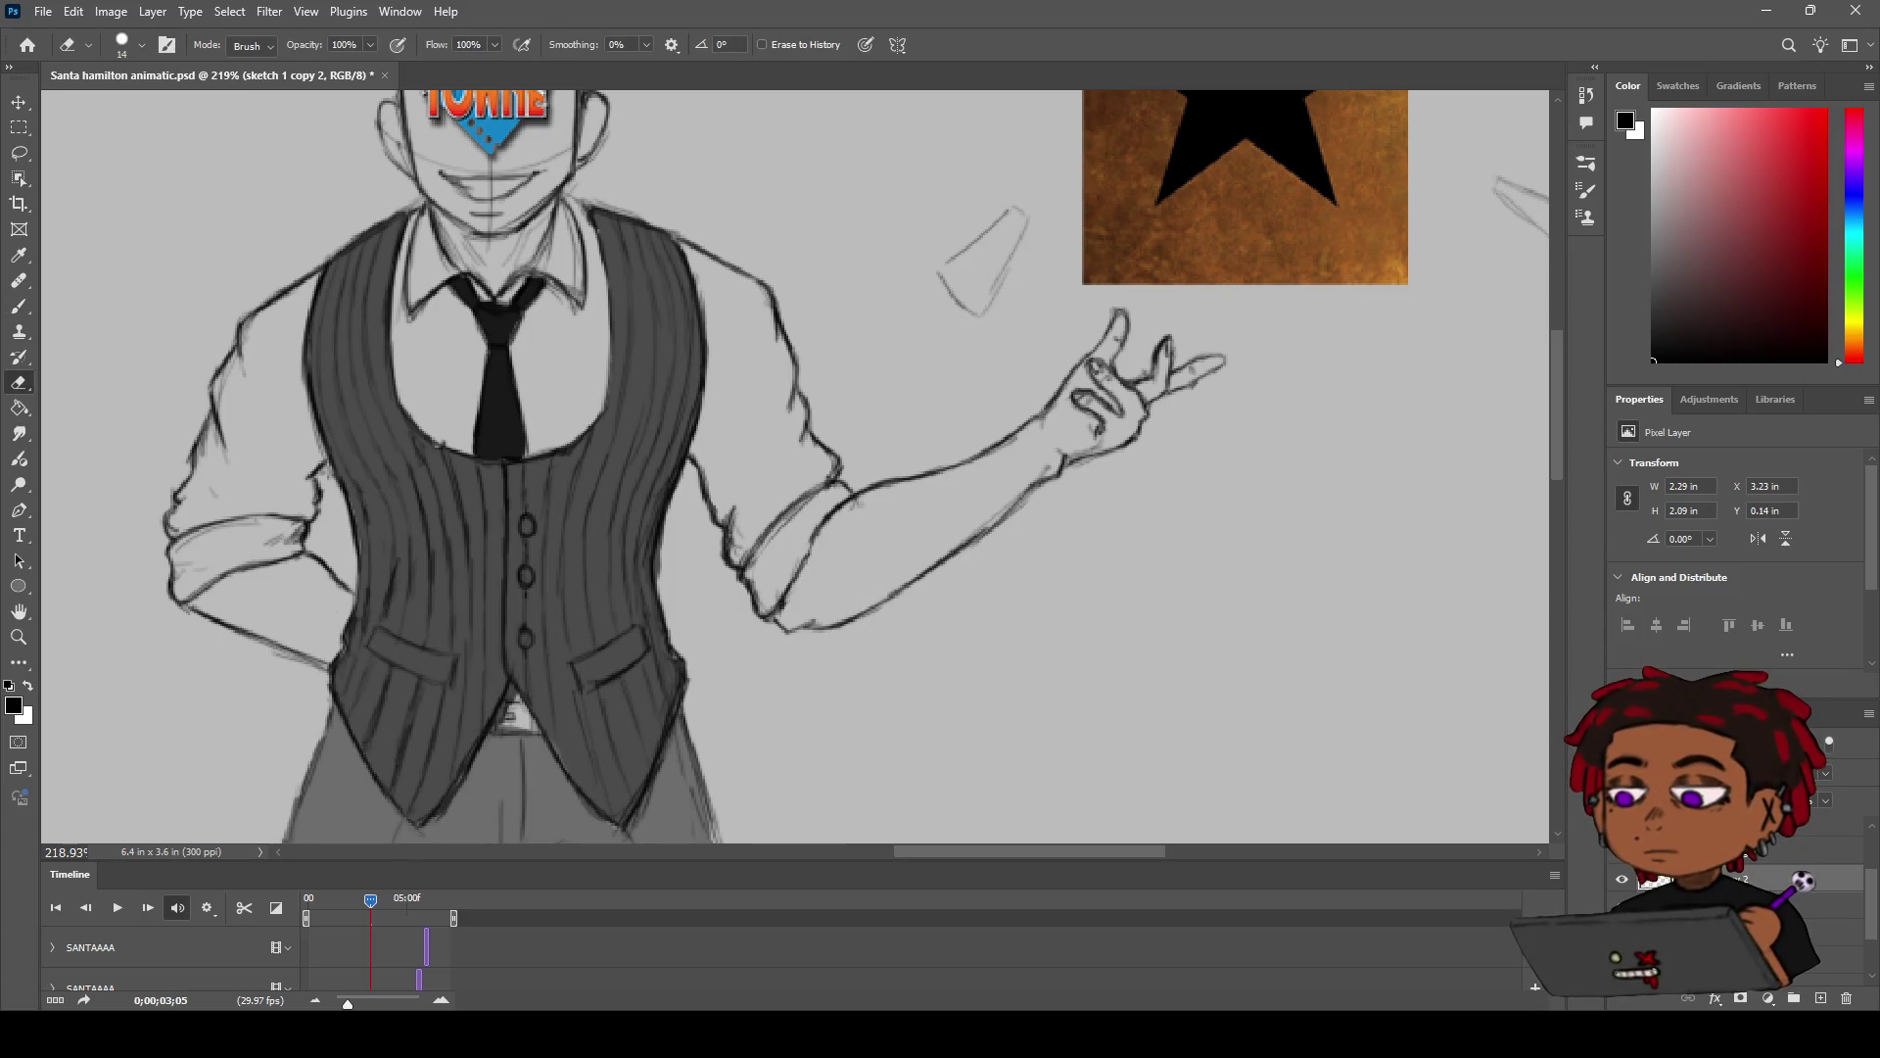
pyautogui.press('z')
pyautogui.moveTo(894, 542)
pyautogui.mouseDown()
pyautogui.moveTo(814, 486)
pyautogui.moveTo(872, 467)
pyautogui.moveTo(529, 795)
pyautogui.mouseUp()
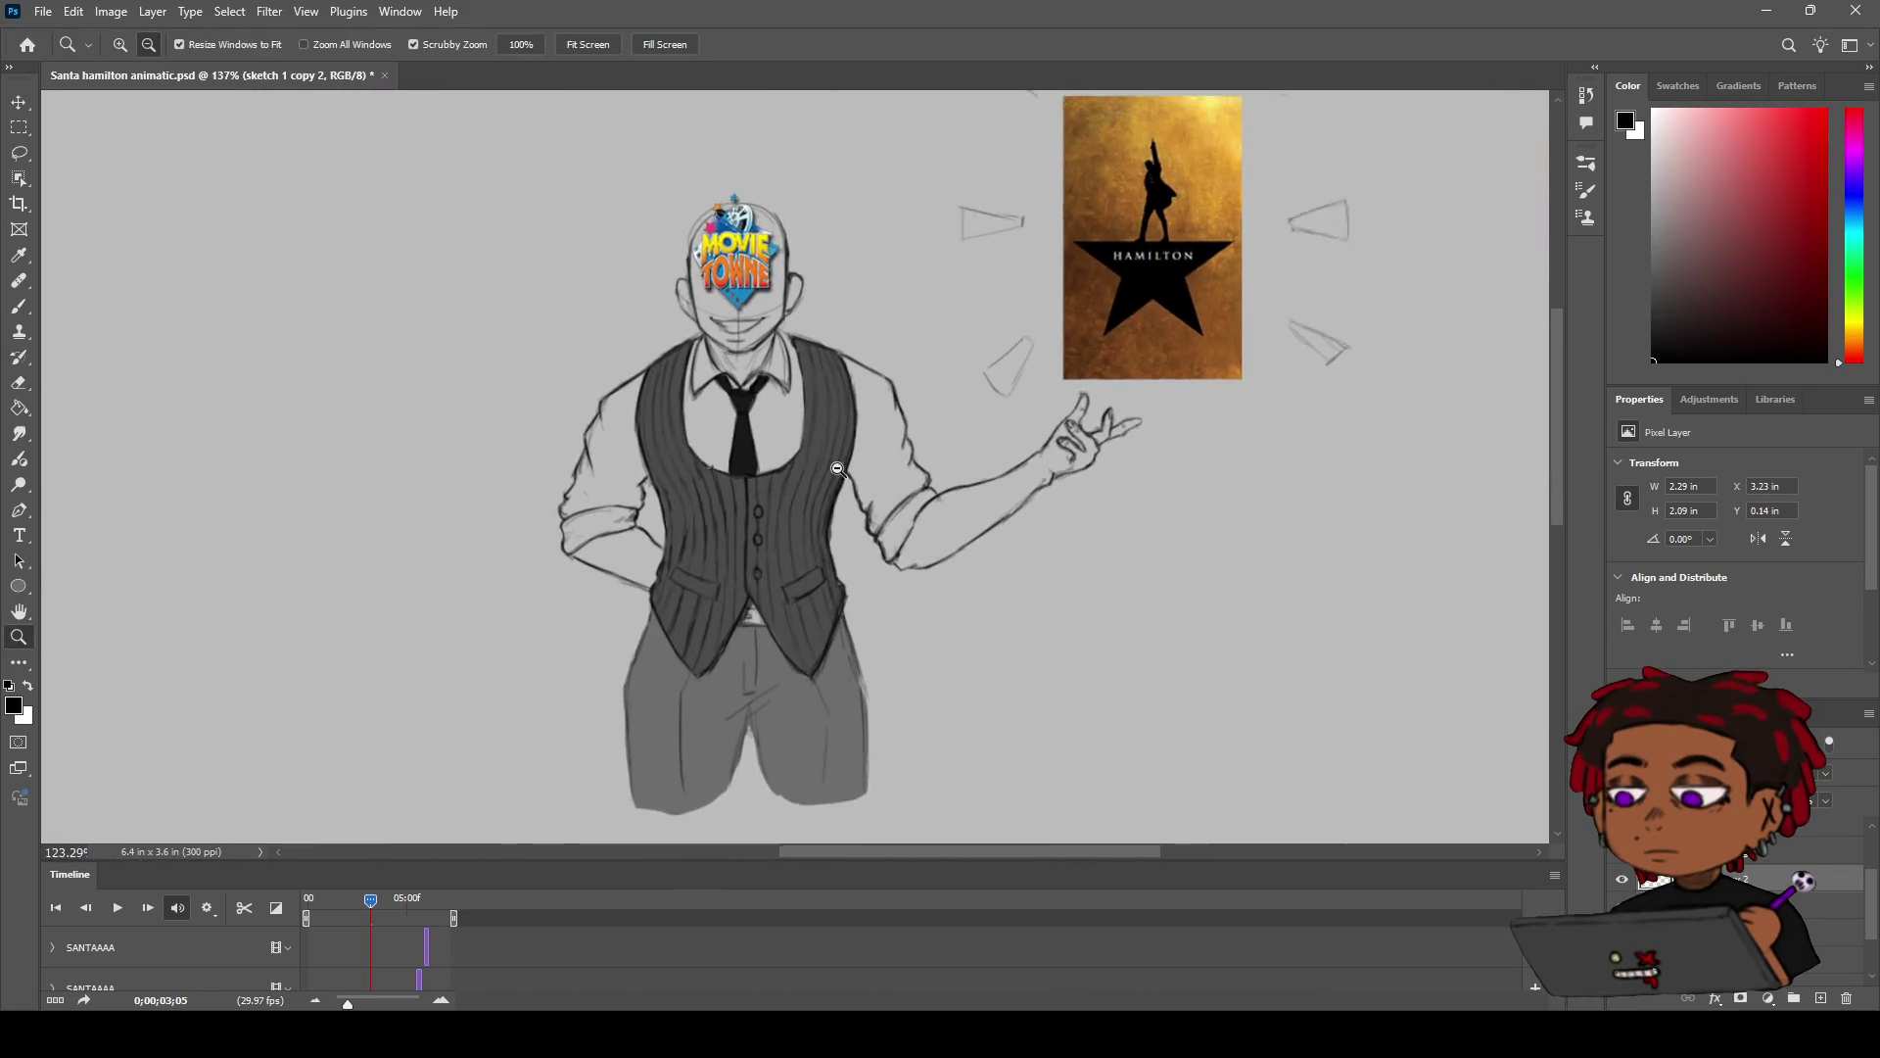
pyautogui.press('space')
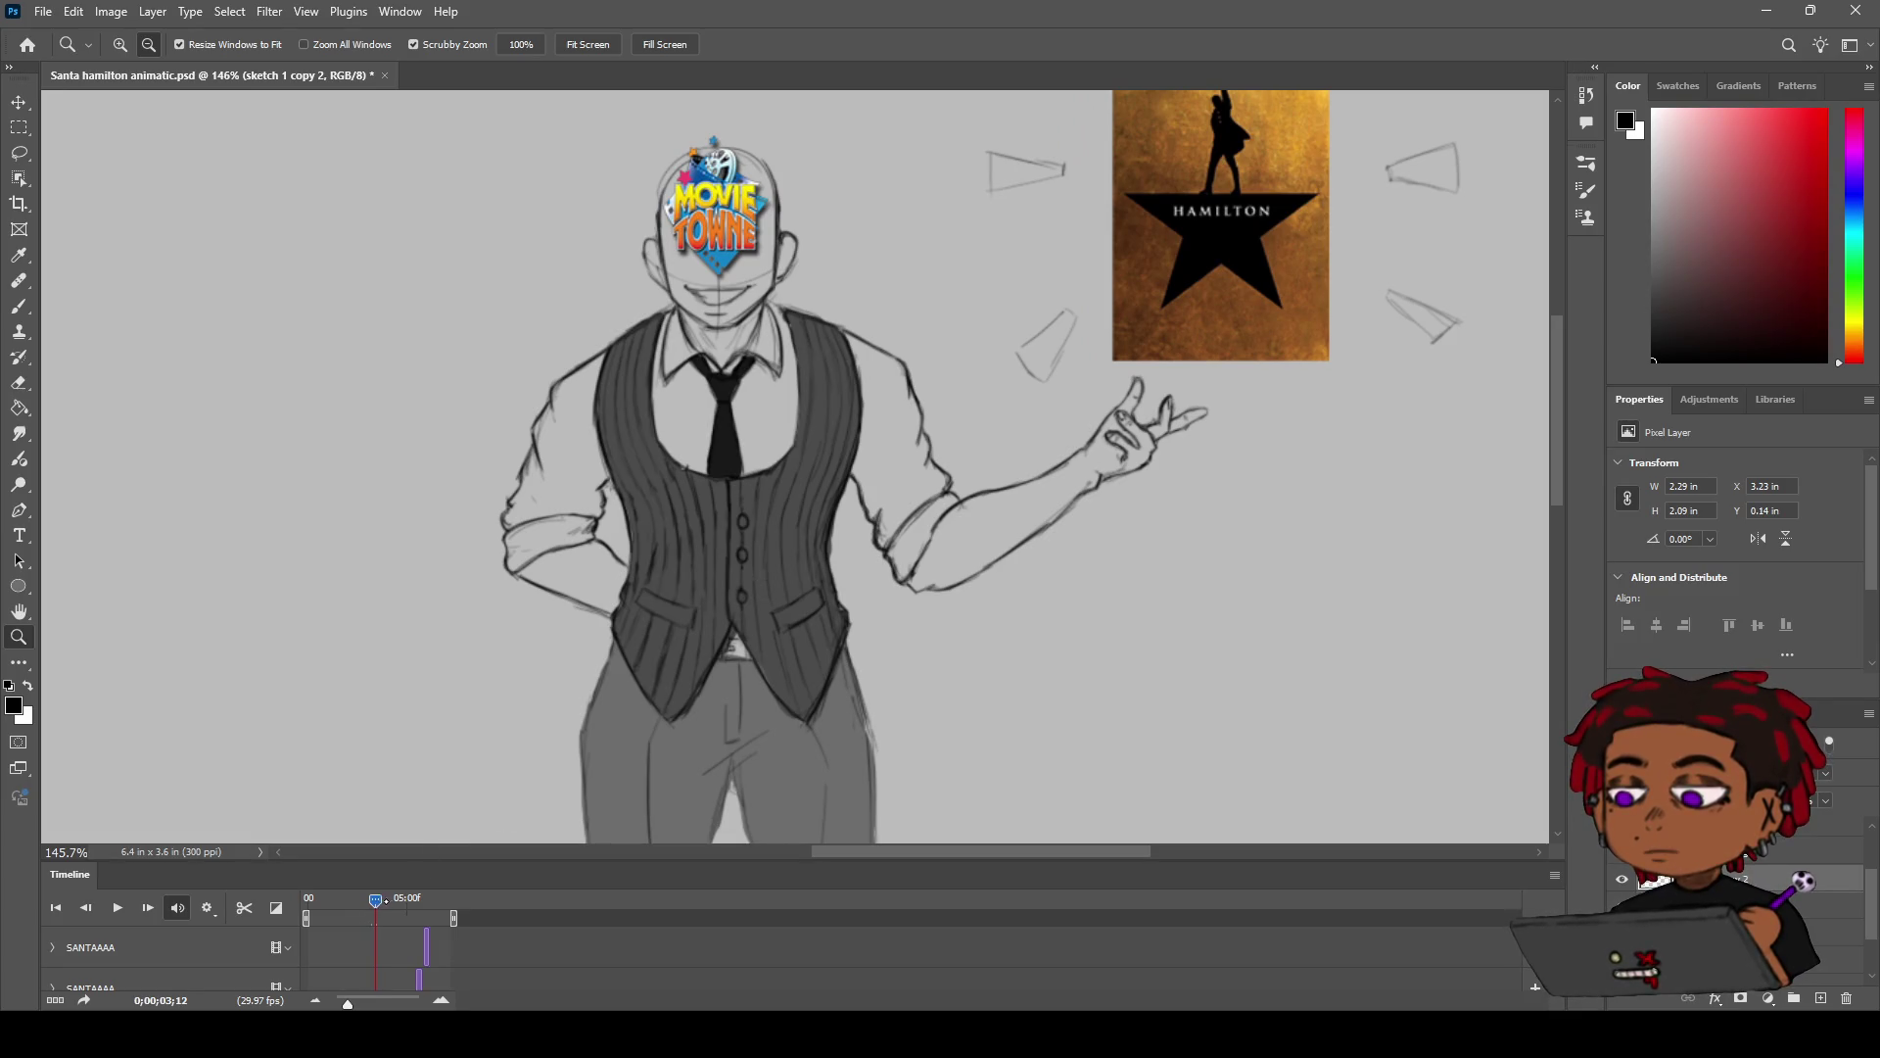
pyautogui.moveTo(1198, 385); pyautogui.dragTo(954, 498)
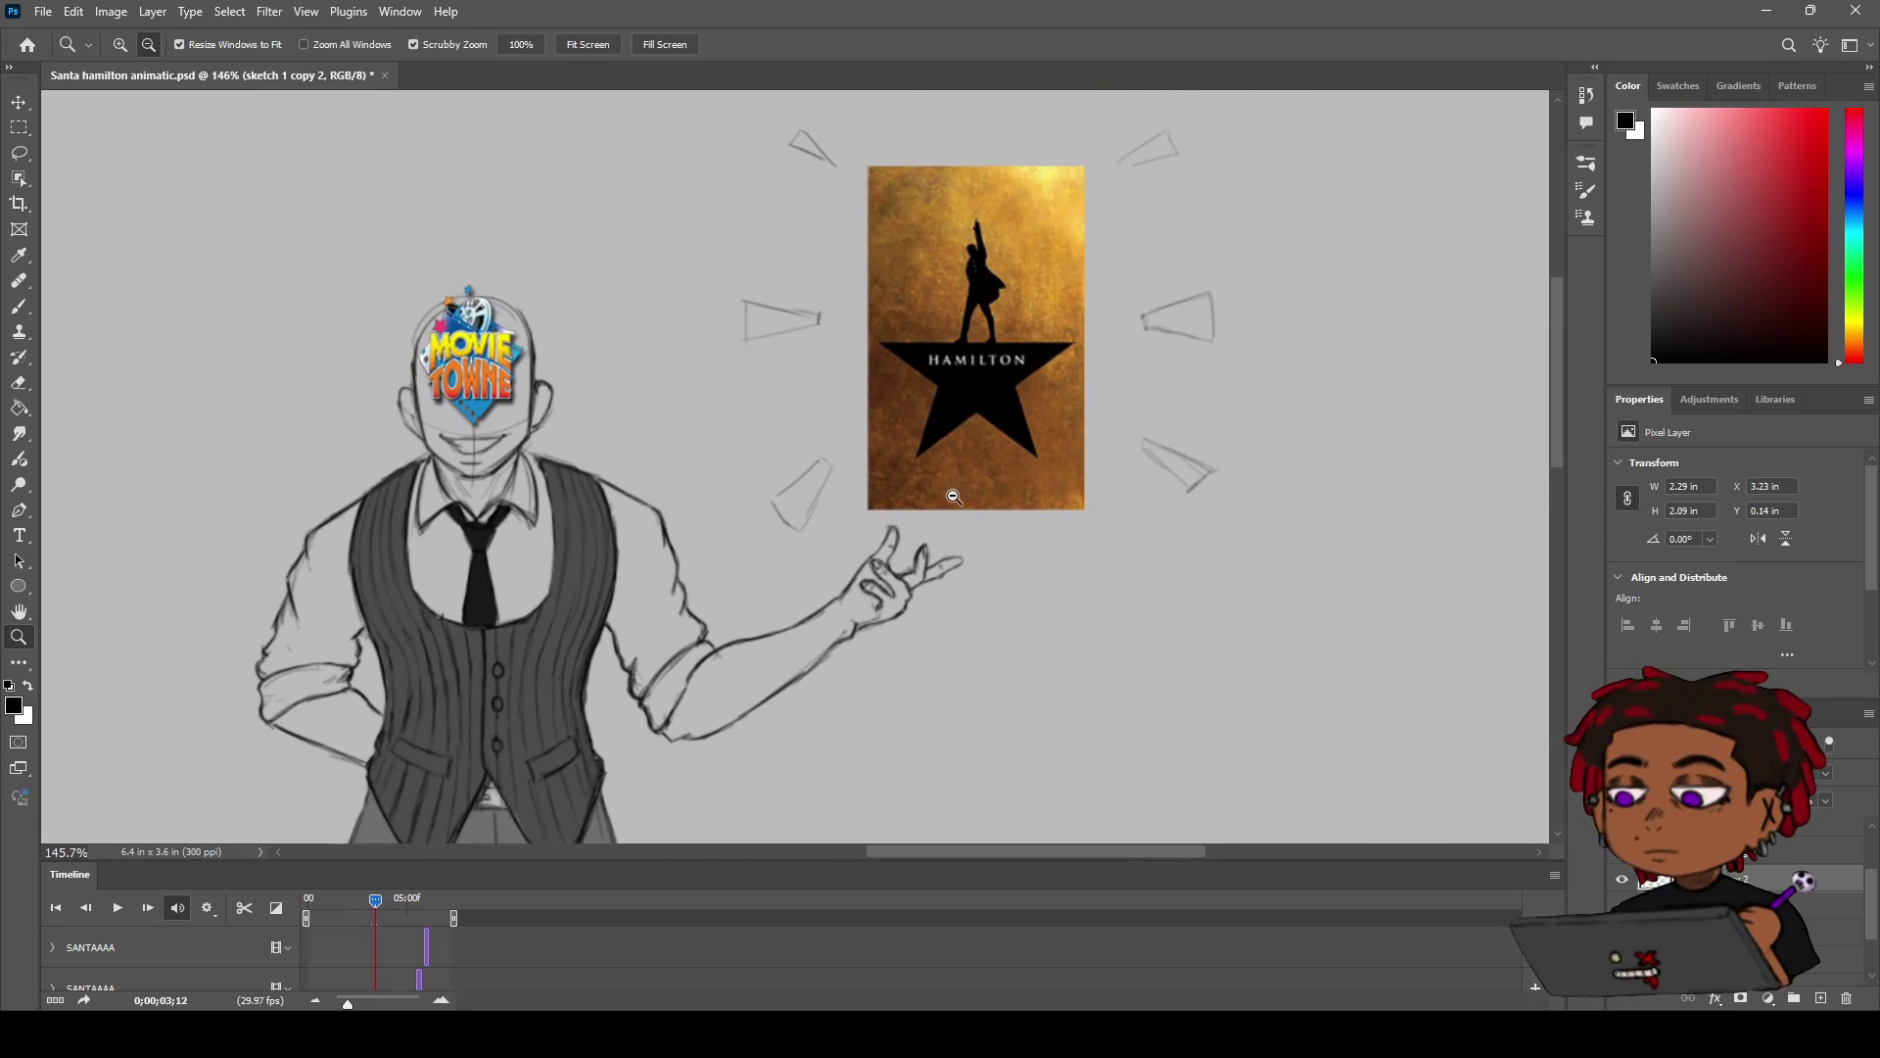
pyautogui.press('b')
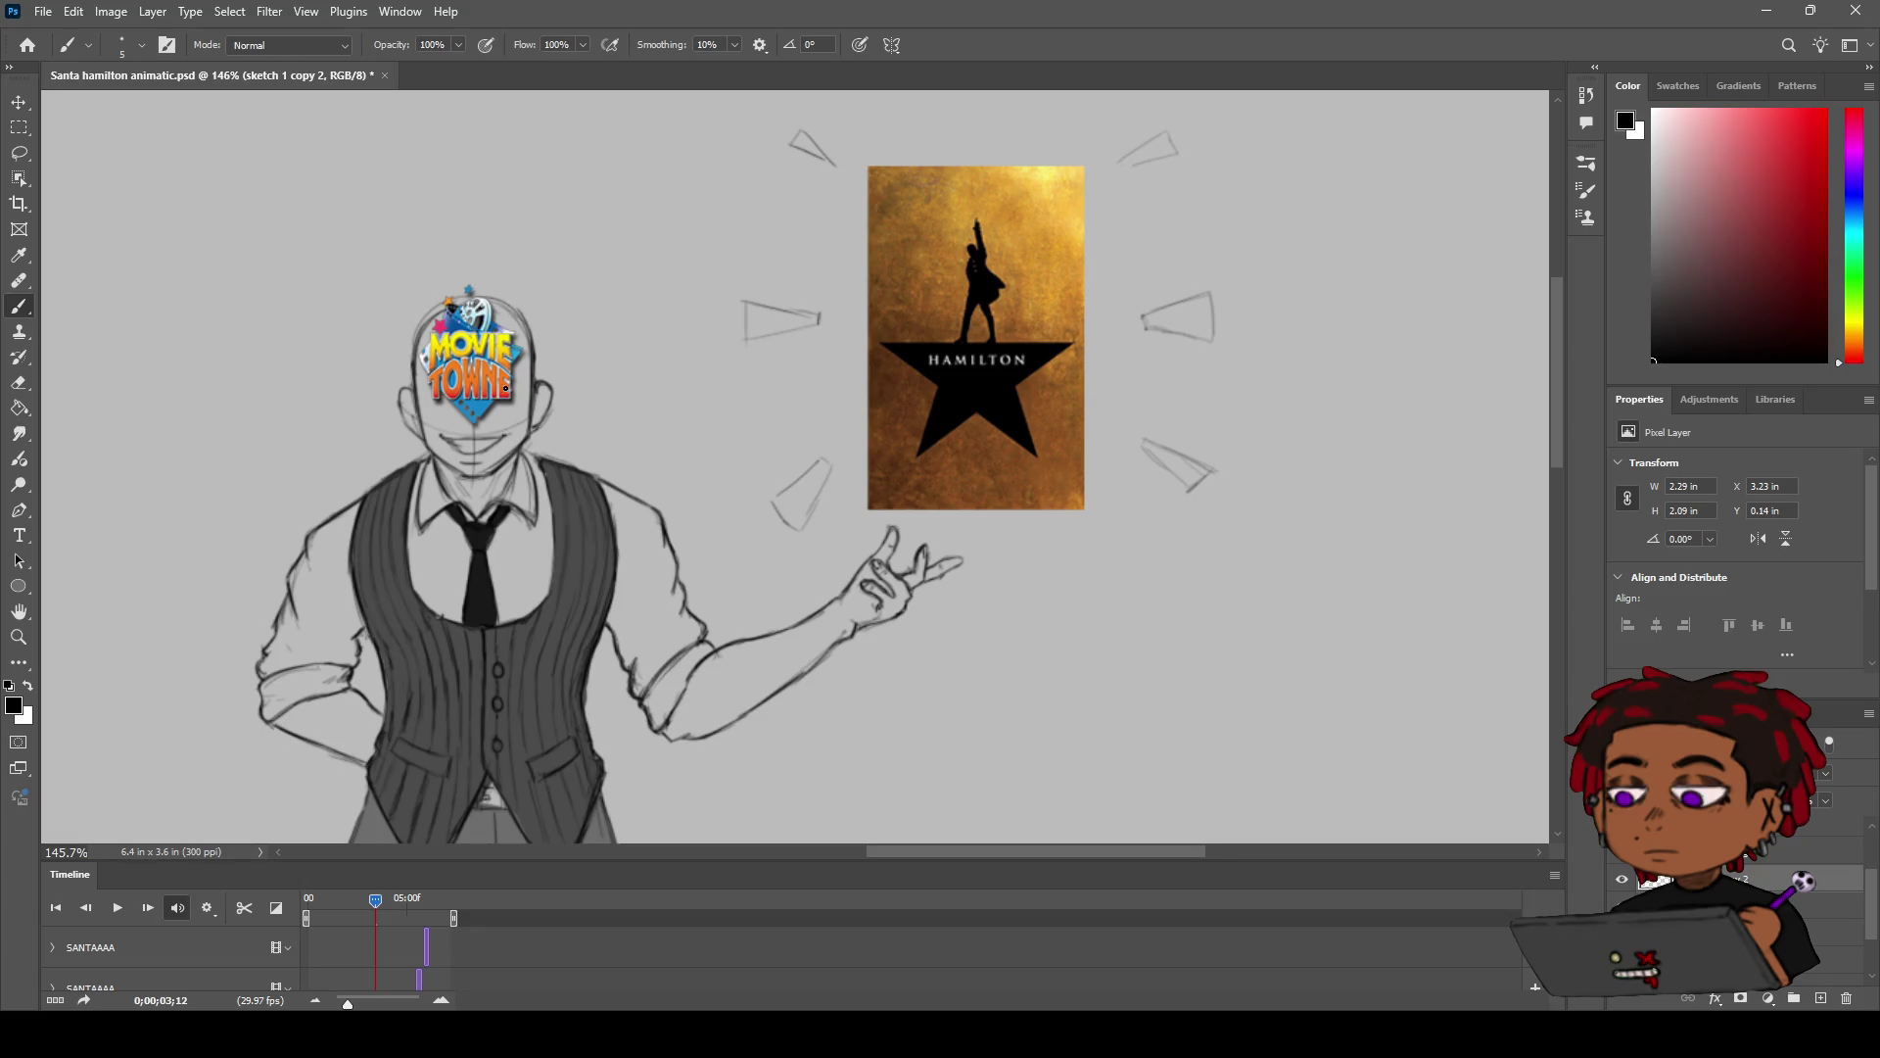
pyautogui.scroll(5, 444, 379)
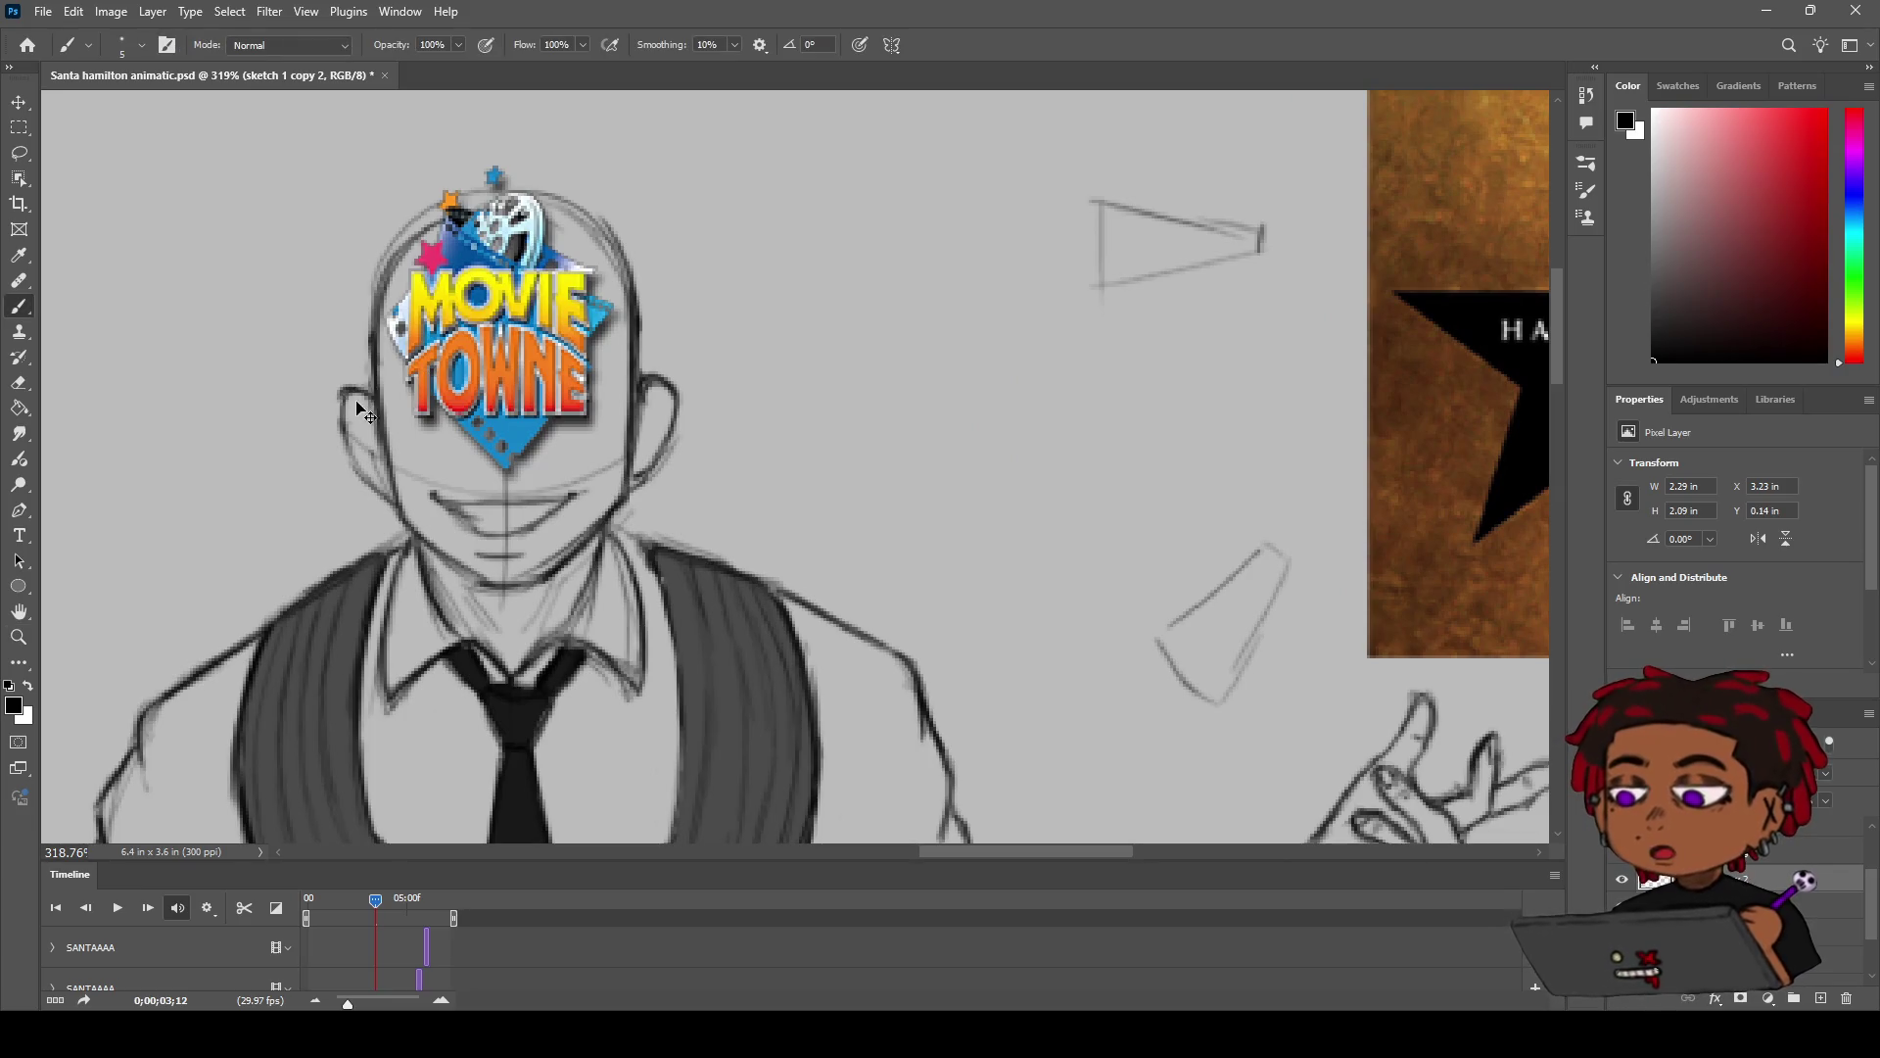
pyautogui.press('e')
pyautogui.press('z')
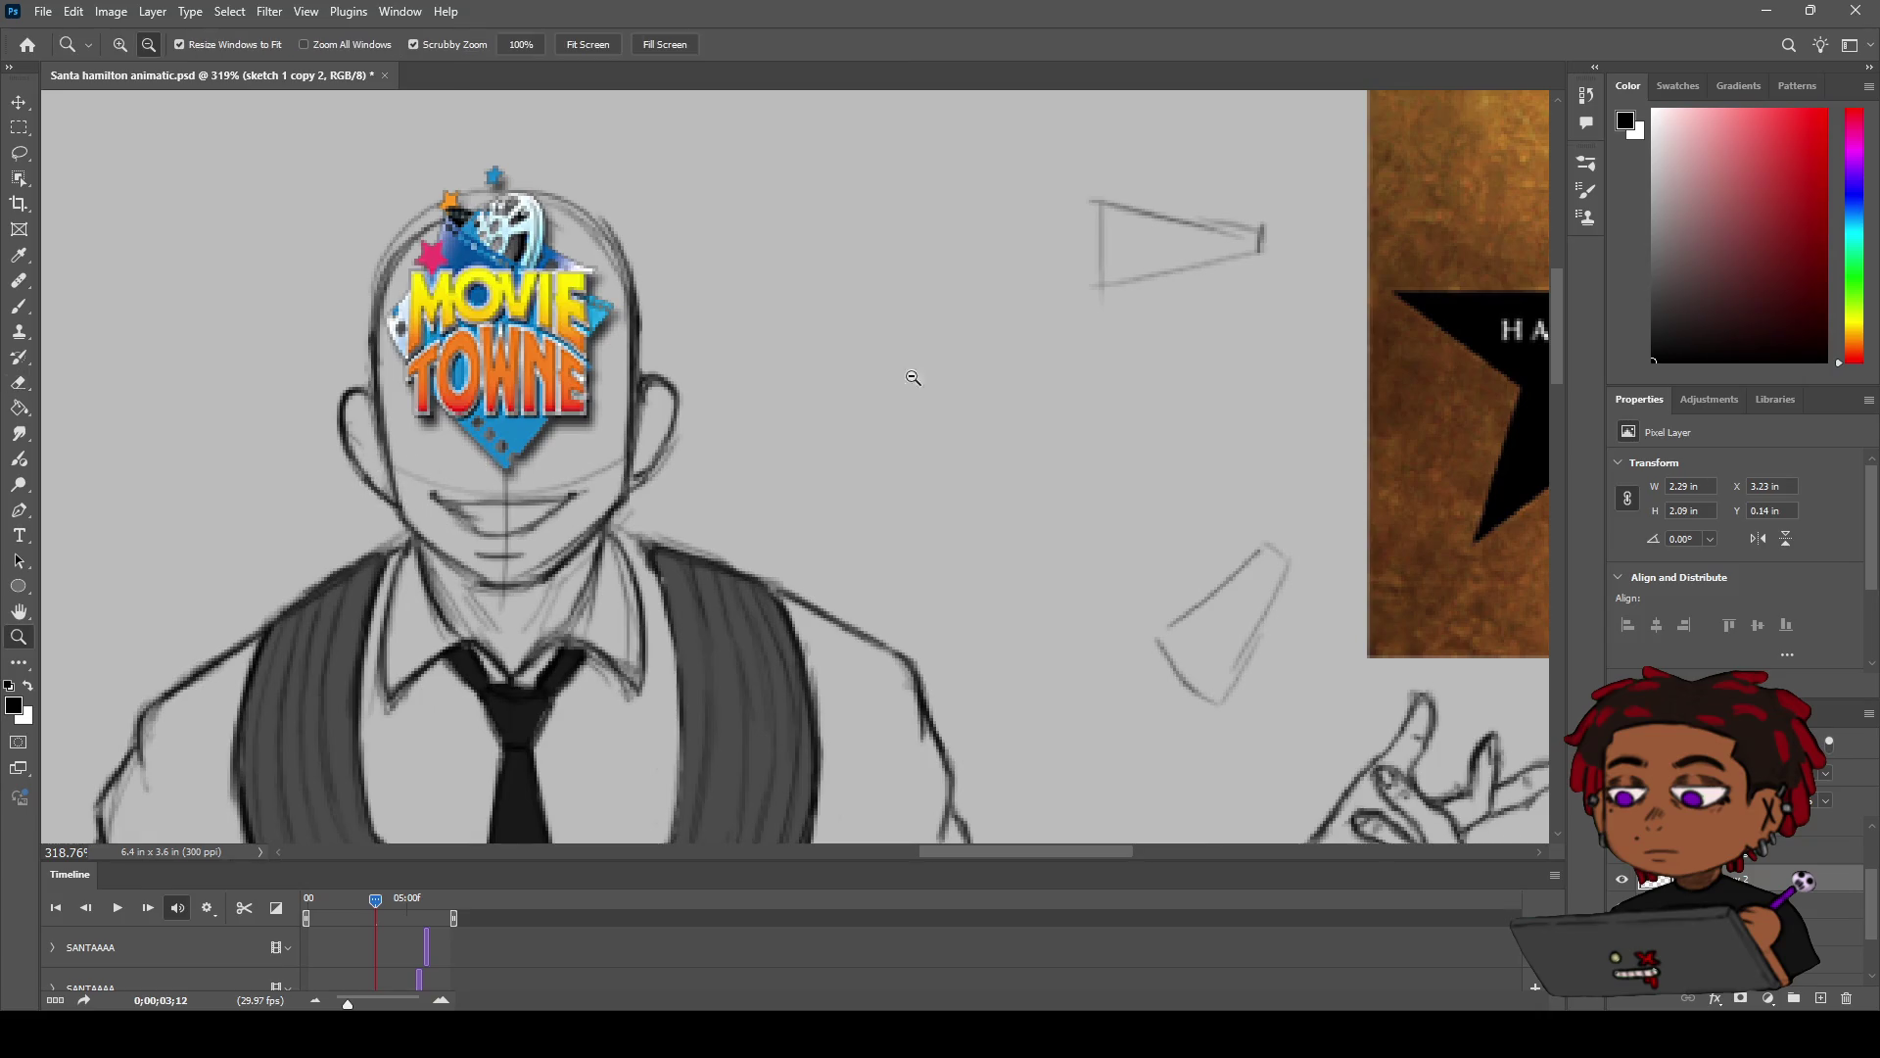
pyautogui.scroll(-5, 861, 370)
pyautogui.scroll(2, 873, 347)
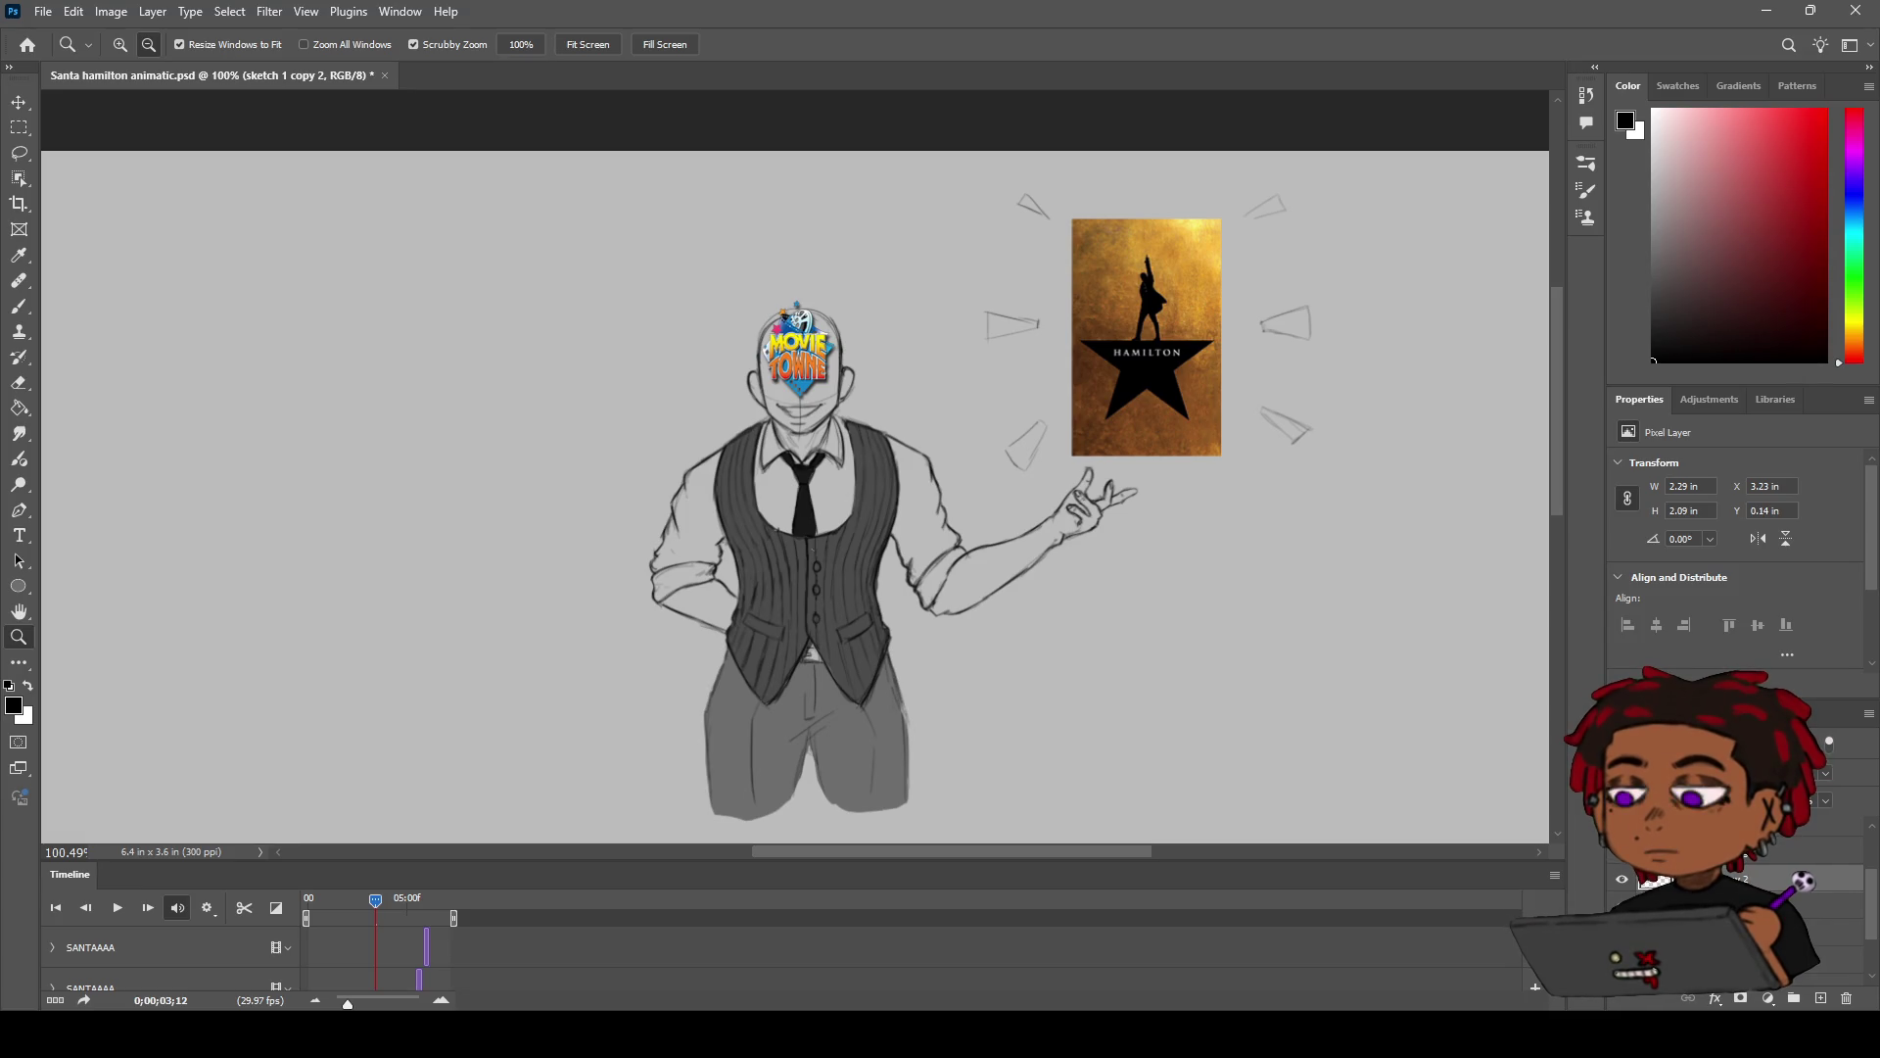
pyautogui.press('h')
pyautogui.moveTo(896, 534)
pyautogui.mouseDown()
pyautogui.moveTo(960, 484)
pyautogui.moveTo(686, 559)
pyautogui.mouseUp()
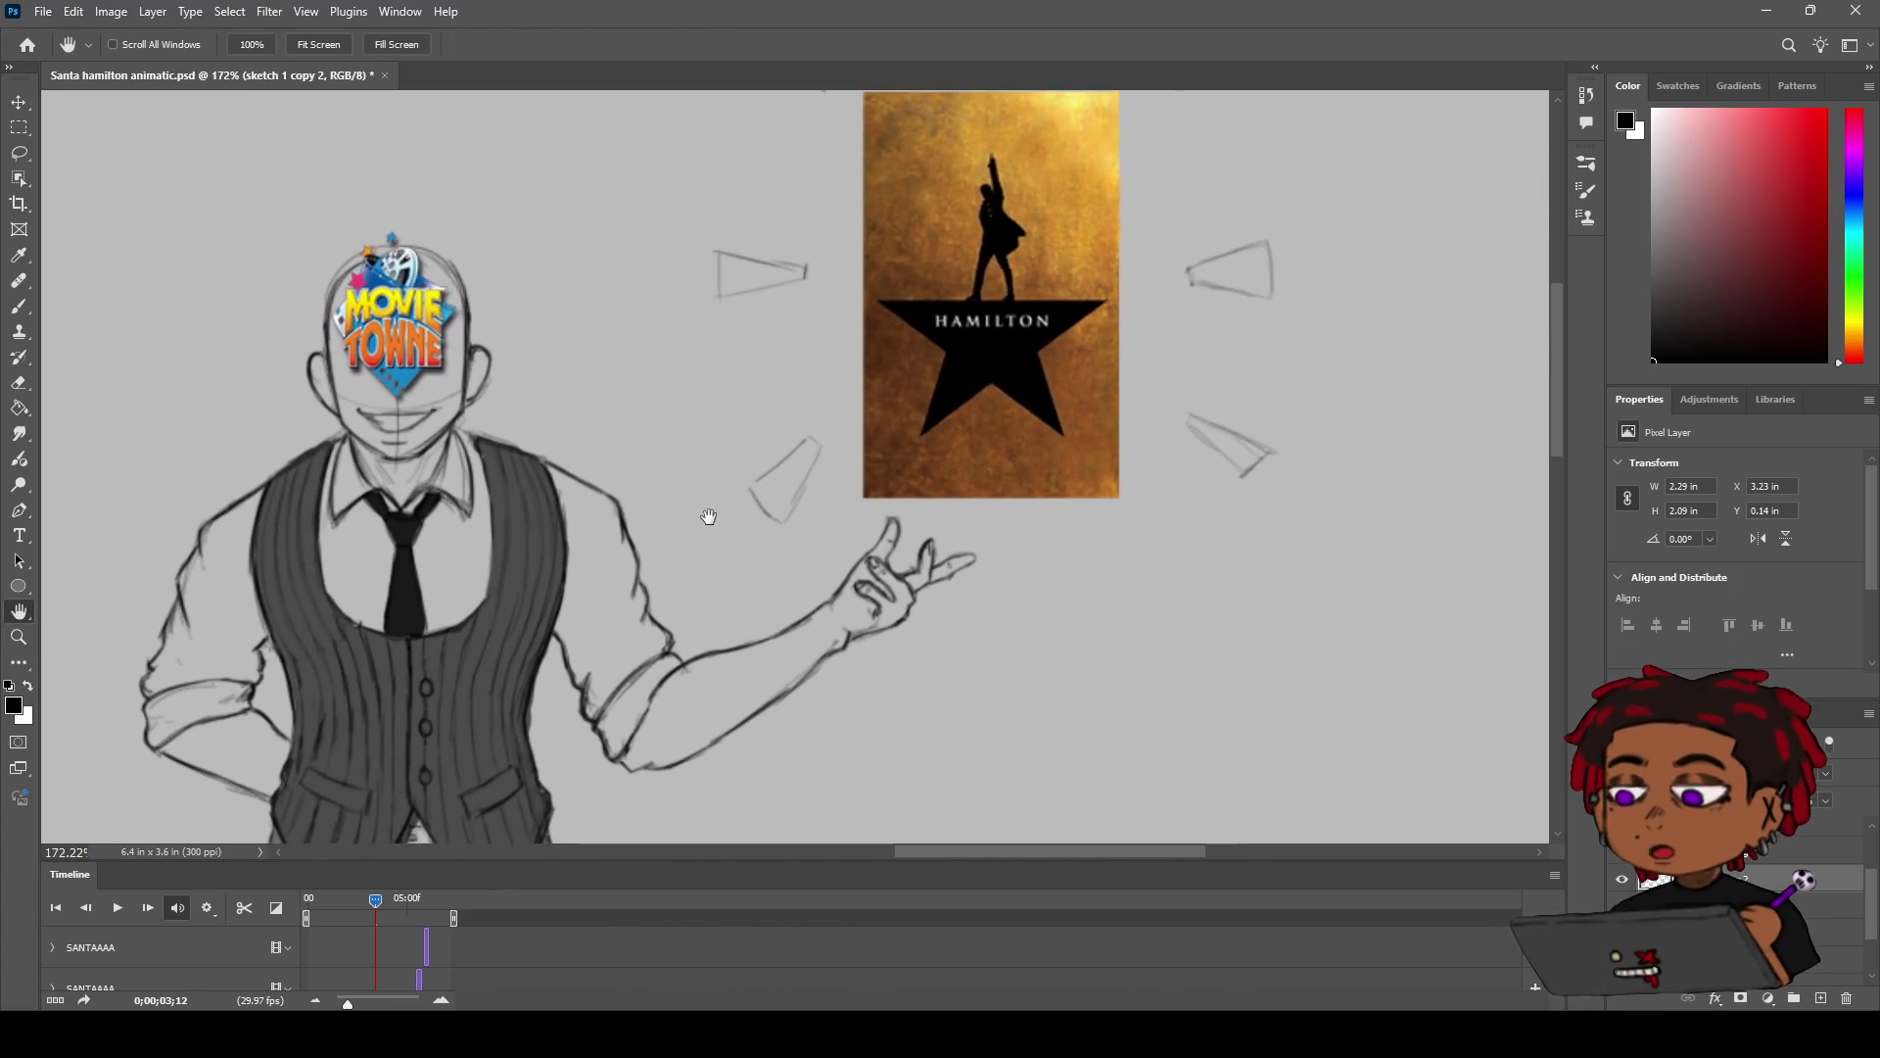
# Step: Redraw the lower edge, lower corner and left edge of the left burst triangle, undoing stray strokes
pyautogui.press('b')
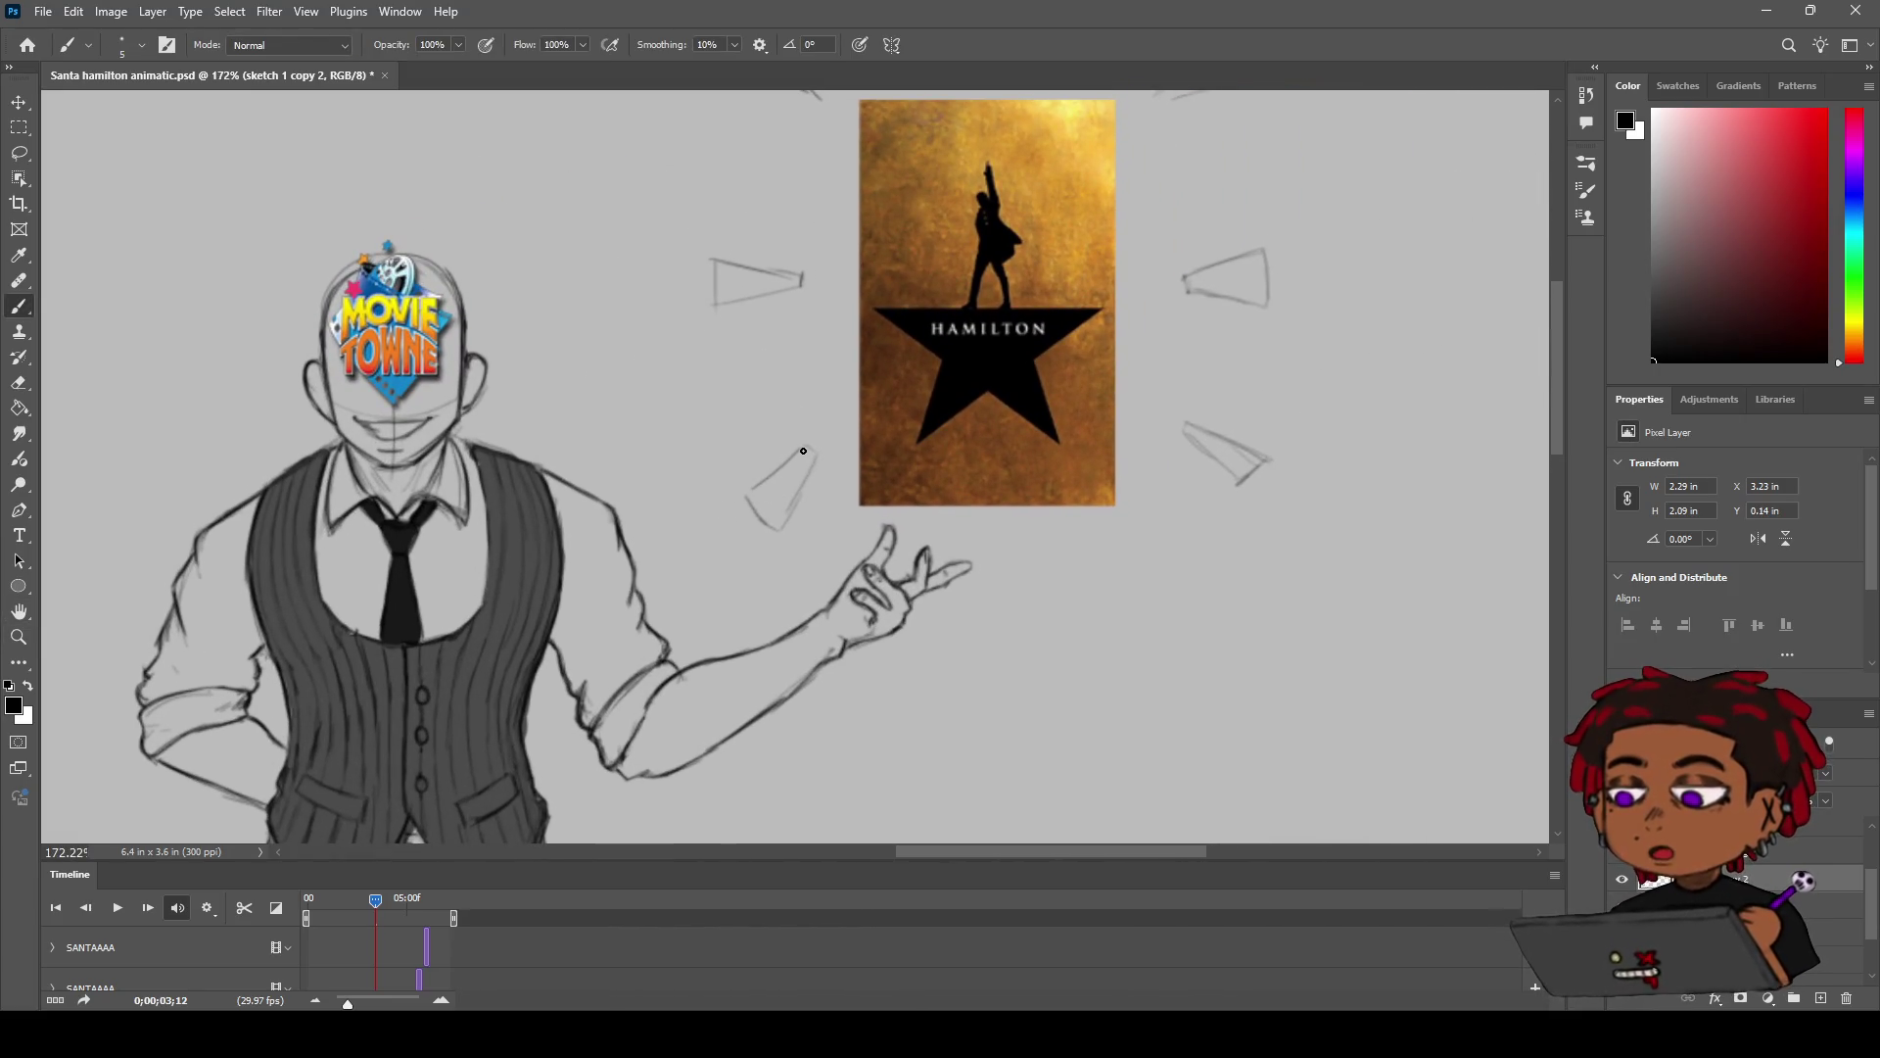
pyautogui.moveTo(813, 451); pyautogui.dragTo(778, 527)
pyautogui.hotkey('ctrl', 'z')
pyautogui.hotkey('ctrl', 'z')
pyautogui.moveTo(813, 451); pyautogui.dragTo(754, 490)
pyautogui.moveTo(746, 496)
pyautogui.mouseDown()
pyautogui.moveTo(788, 526)
pyautogui.moveTo(759, 513)
pyautogui.mouseUp()
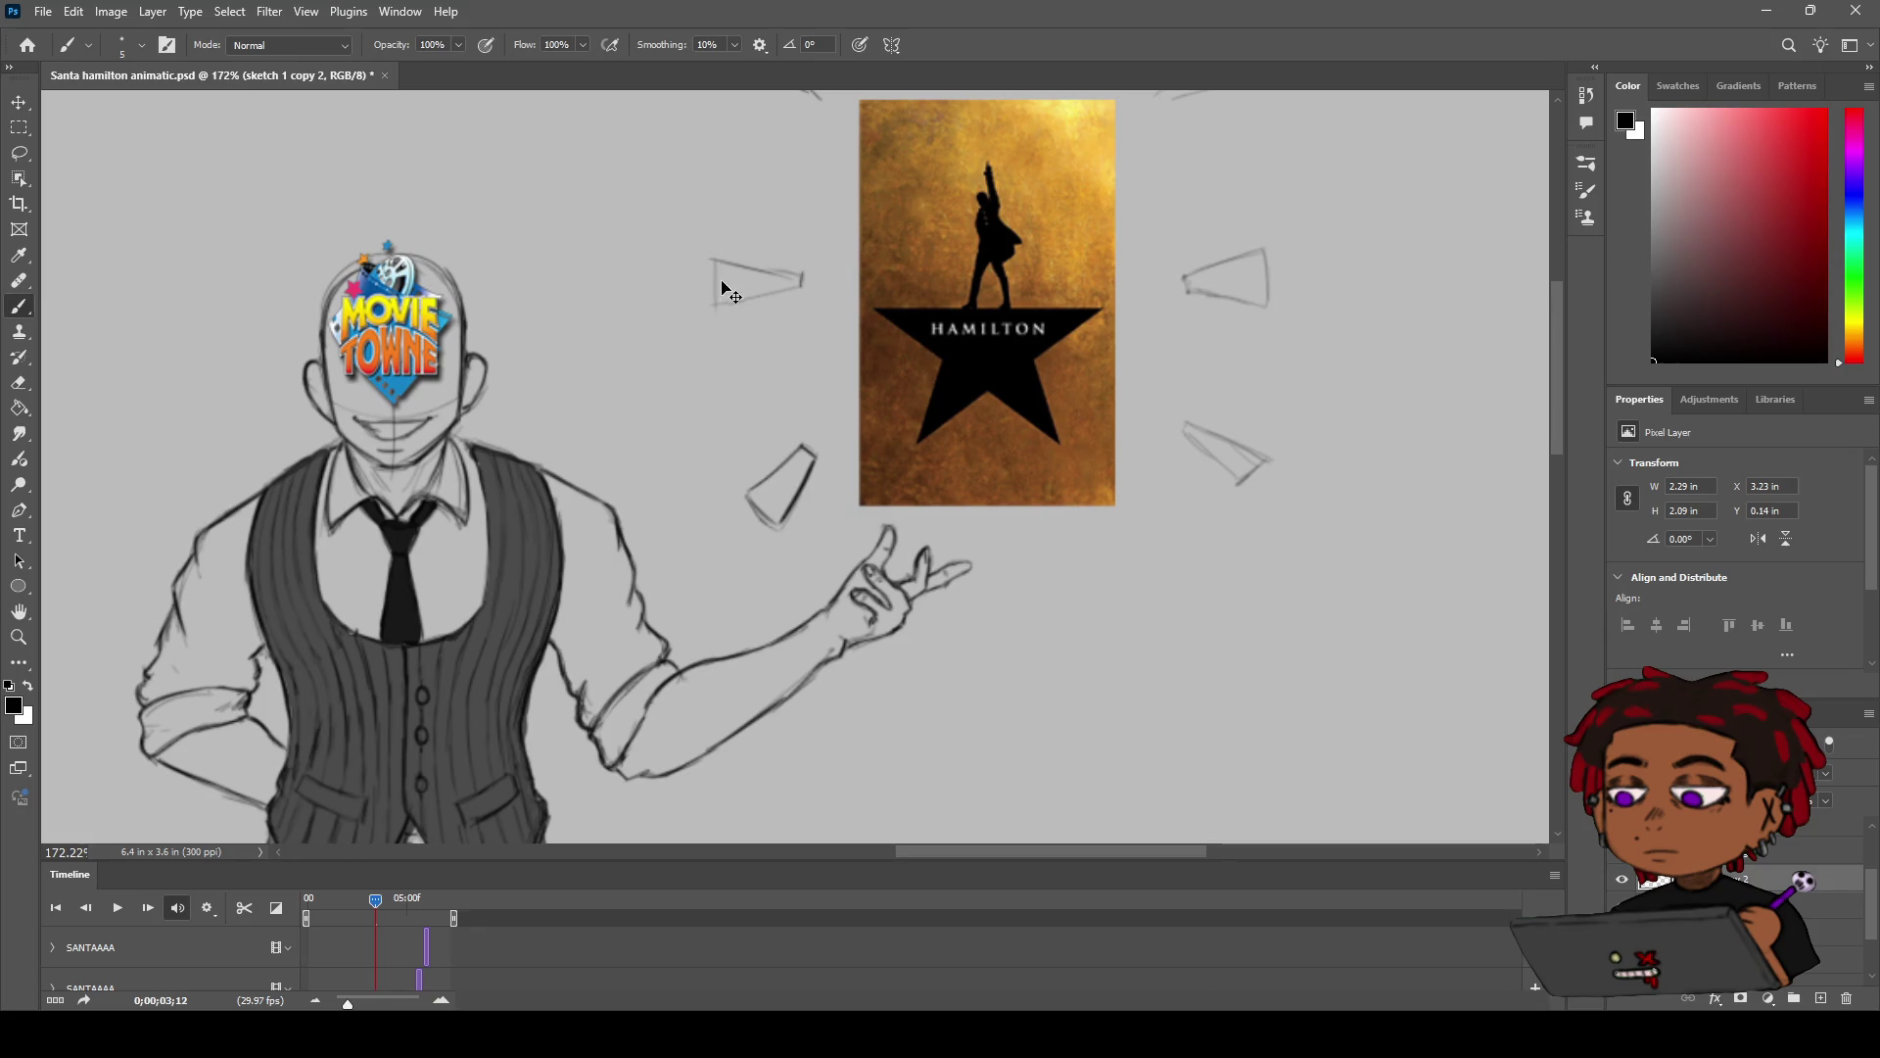
pyautogui.moveTo(714, 303)
pyautogui.mouseDown()
pyautogui.moveTo(712, 255)
pyautogui.moveTo(811, 279)
pyautogui.moveTo(720, 303)
pyautogui.mouseUp()
pyautogui.hotkey('ctrl', 'z')
# Step: Redraw the edges of the lower-right burst triangle, undoing a stray bottom-edge stroke
pyautogui.hotkey('ctrl', 'z')
pyautogui.moveTo(1189, 435)
pyautogui.mouseDown()
pyautogui.moveTo(1239, 483)
pyautogui.moveTo(1268, 458)
pyautogui.mouseUp()
pyautogui.hotkey('ctrl', 'z')
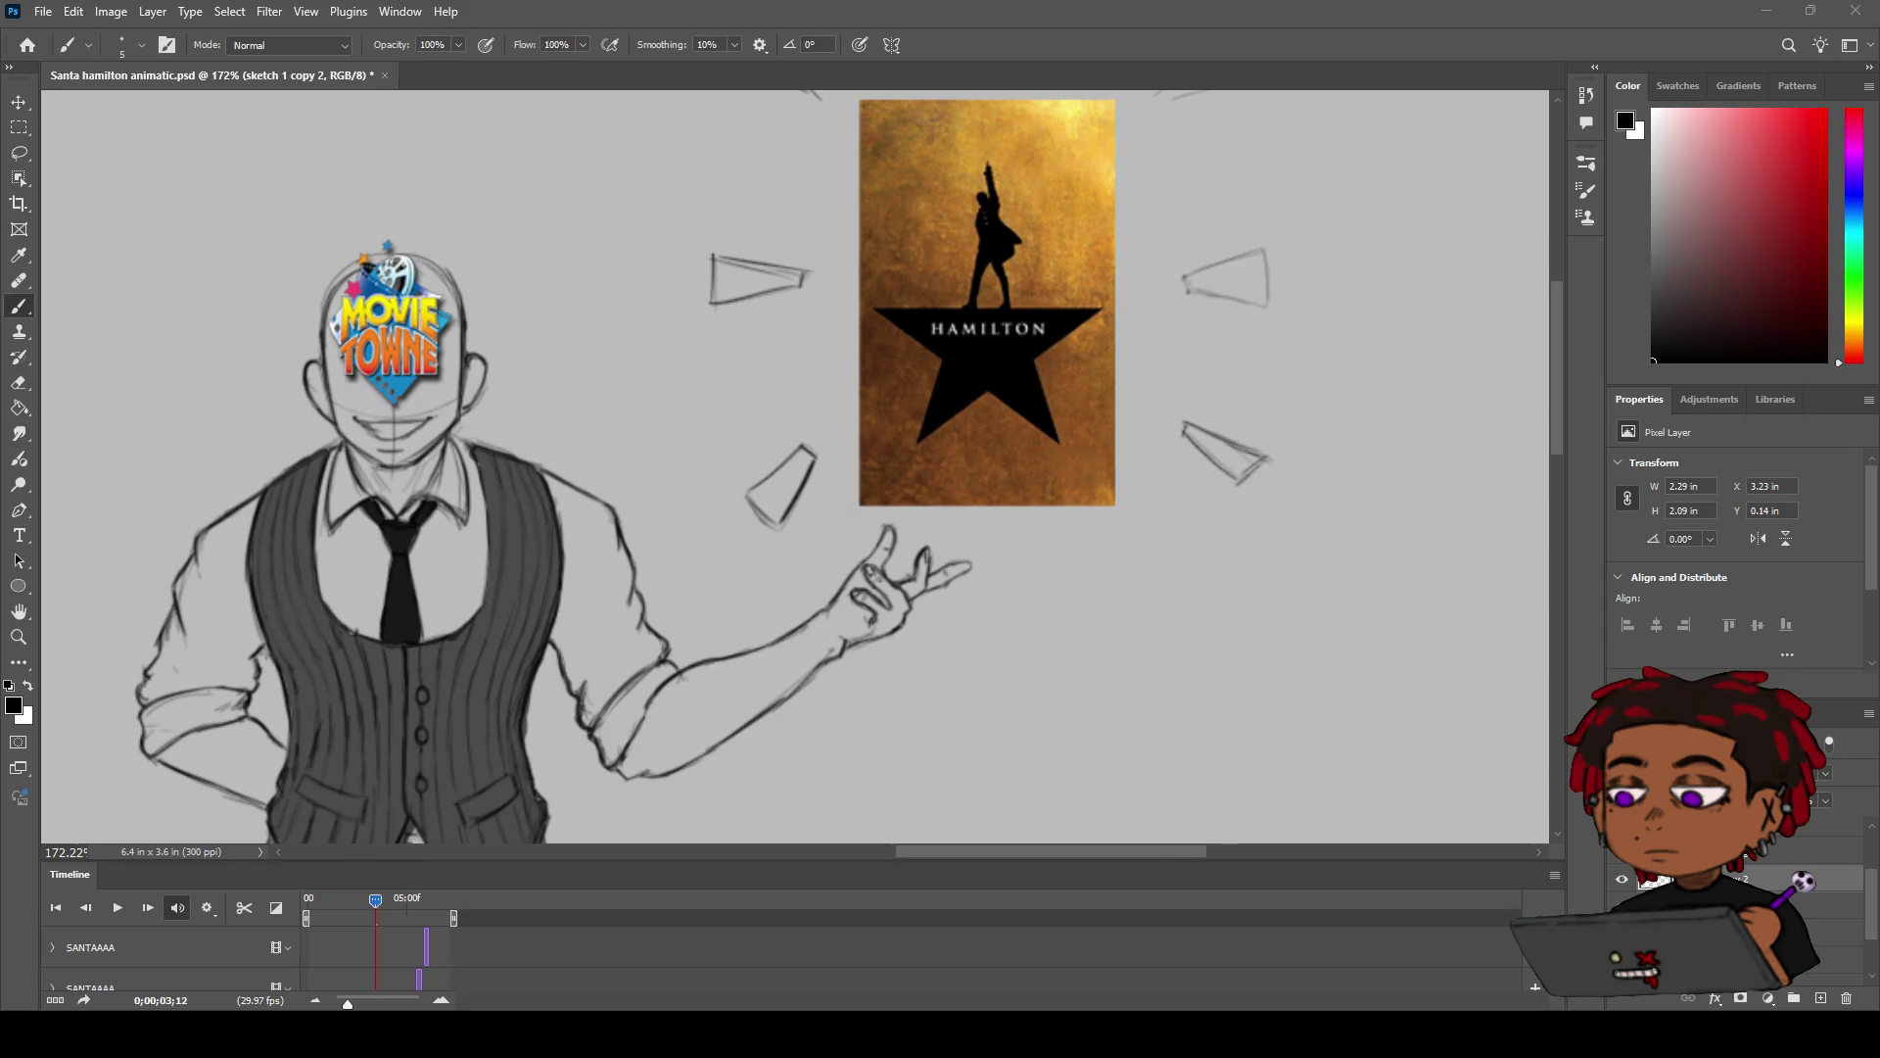
pyautogui.press('z')
pyautogui.scroll(3, 1048, 484)
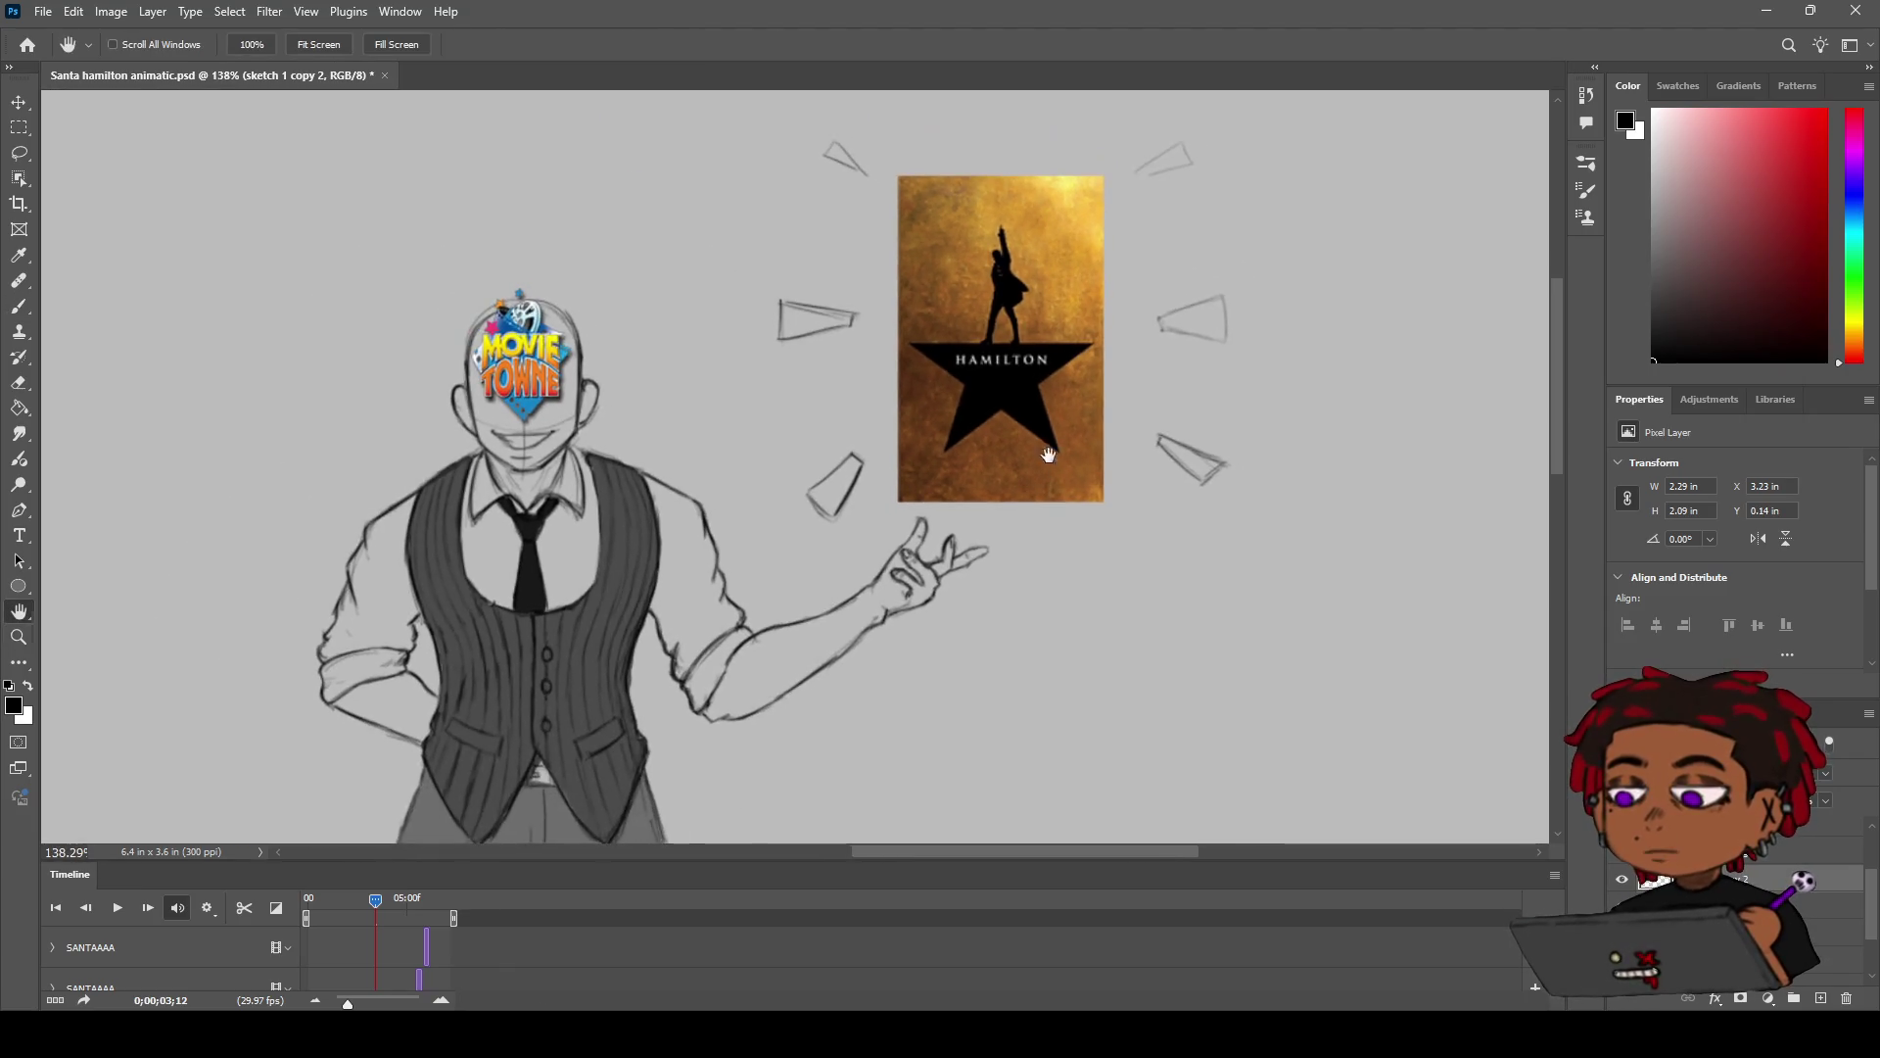
# Step: Retrace the lower-right triangle's left and top edges and the middle-right triangle darker
pyautogui.press('b')
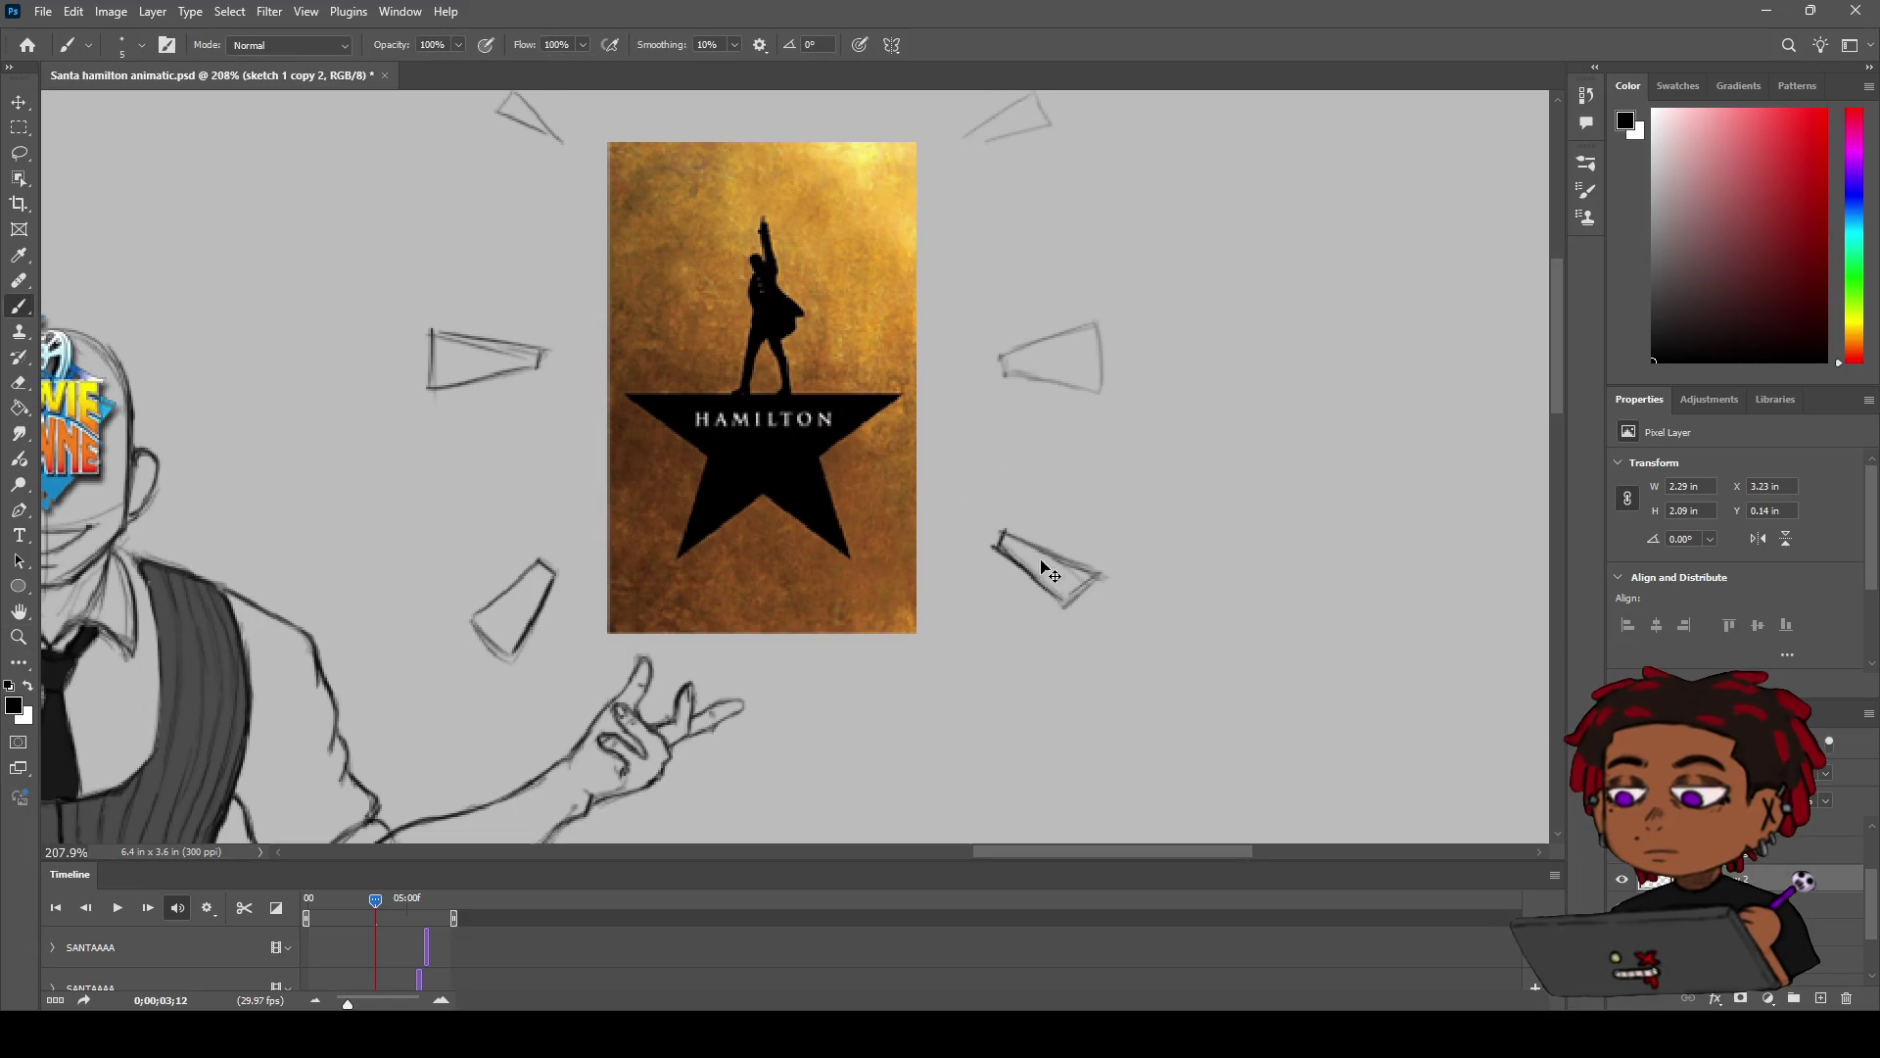
pyautogui.moveTo(999, 536)
pyautogui.mouseDown()
pyautogui.moveTo(1061, 603)
pyautogui.moveTo(1102, 576)
pyautogui.moveTo(1088, 594)
pyautogui.mouseUp()
pyautogui.moveTo(1004, 529); pyautogui.dragTo(1090, 576)
pyautogui.moveTo(1001, 374)
pyautogui.mouseDown()
pyautogui.moveTo(1044, 339)
pyautogui.moveTo(1009, 373)
pyautogui.mouseUp()
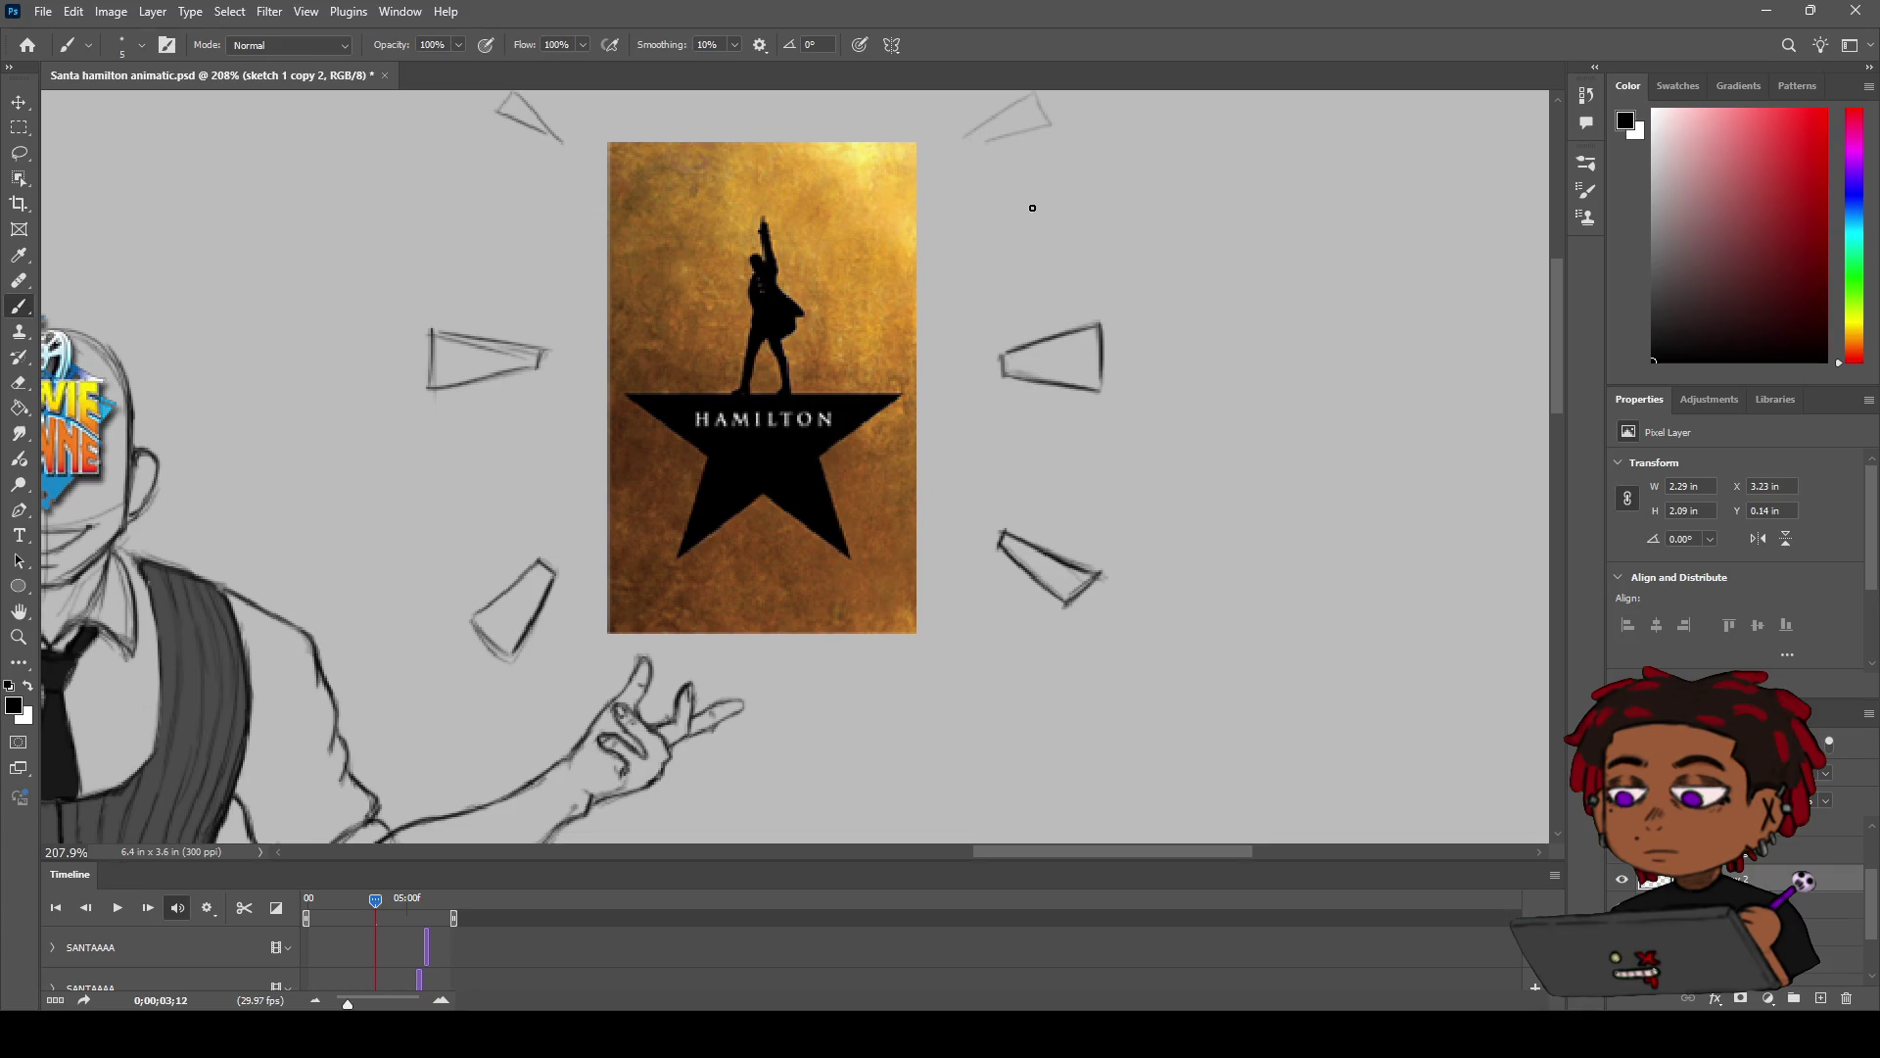
# Step: Retrace the upper-right triangle's left and bottom edges and the upper-left triangle's right and bottom edges
pyautogui.moveTo(1033, 208); pyautogui.dragTo(986, 337)
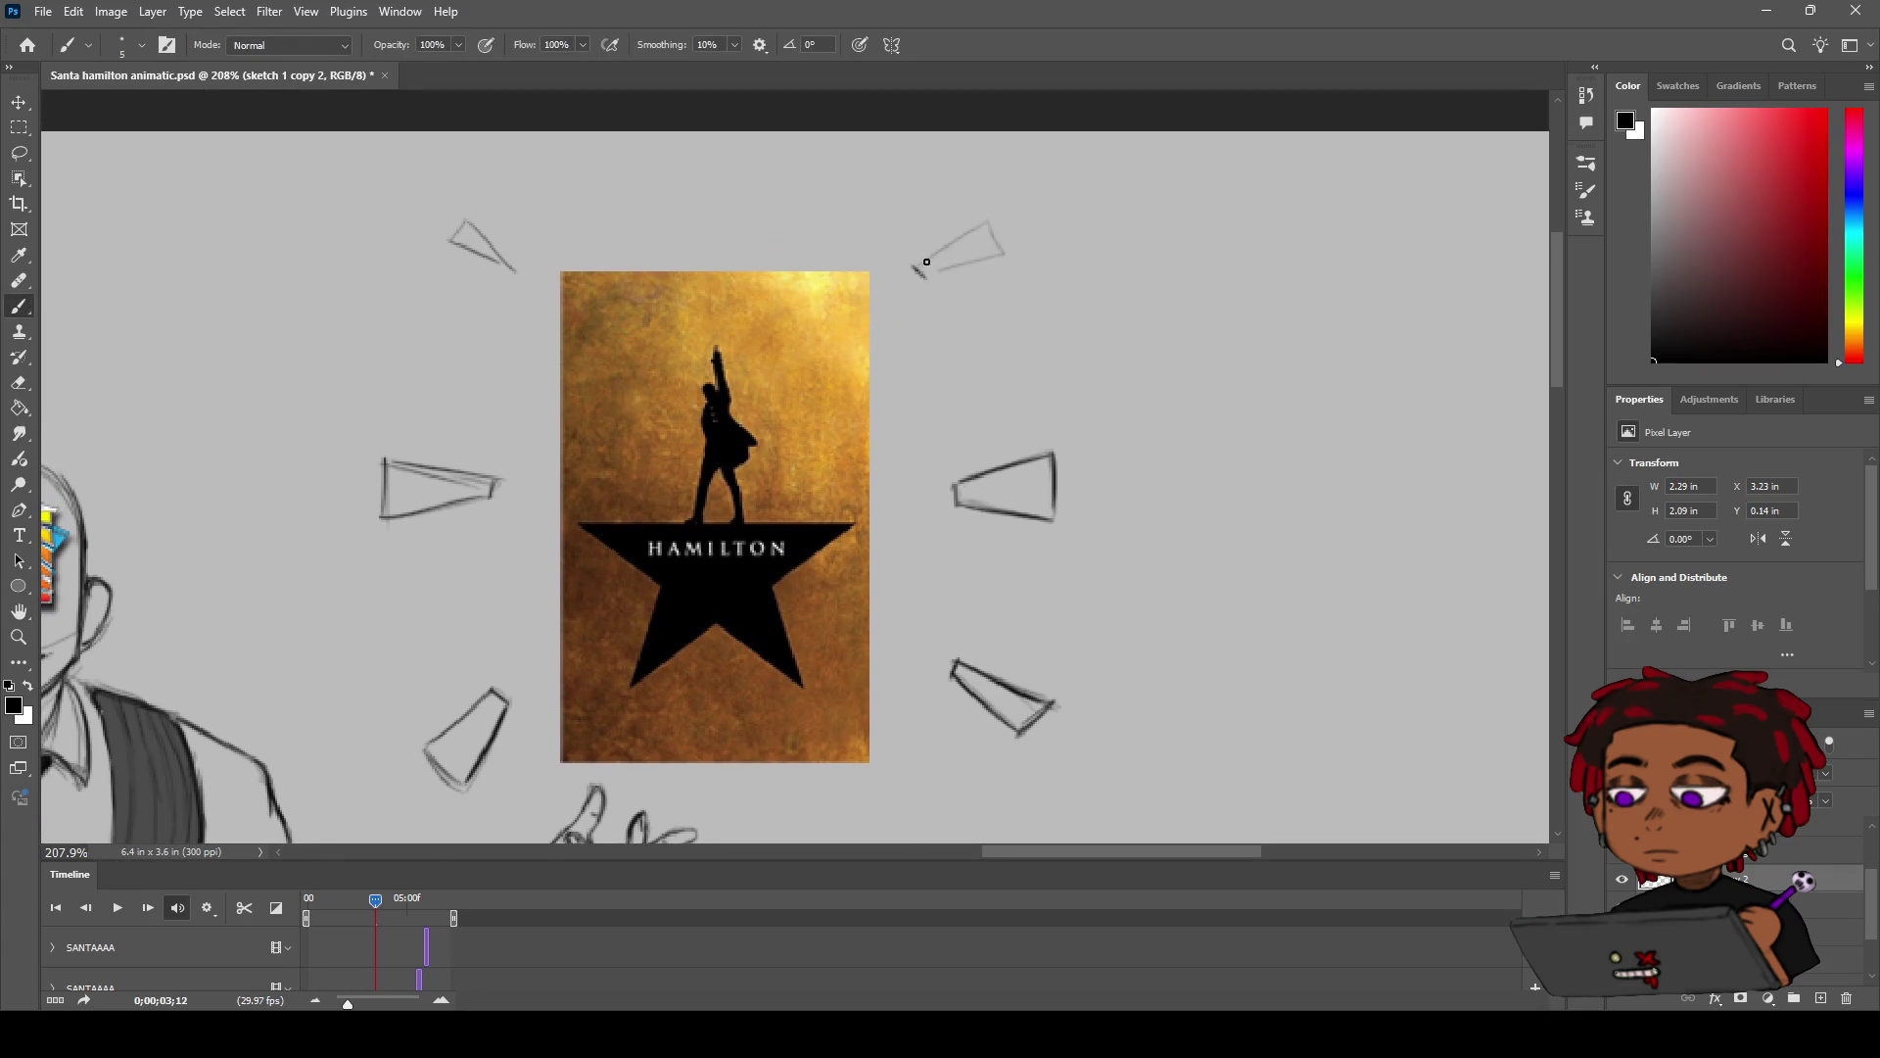
pyautogui.moveTo(918, 275)
pyautogui.mouseDown()
pyautogui.moveTo(980, 220)
pyautogui.moveTo(1007, 252)
pyautogui.mouseUp()
pyautogui.moveTo(920, 277); pyautogui.dragTo(1020, 245)
pyautogui.moveTo(467, 219)
pyautogui.mouseDown()
pyautogui.moveTo(516, 270)
pyautogui.moveTo(448, 241)
pyautogui.moveTo(459, 253)
pyautogui.moveTo(488, 235)
pyautogui.moveTo(515, 266)
pyautogui.mouseUp()
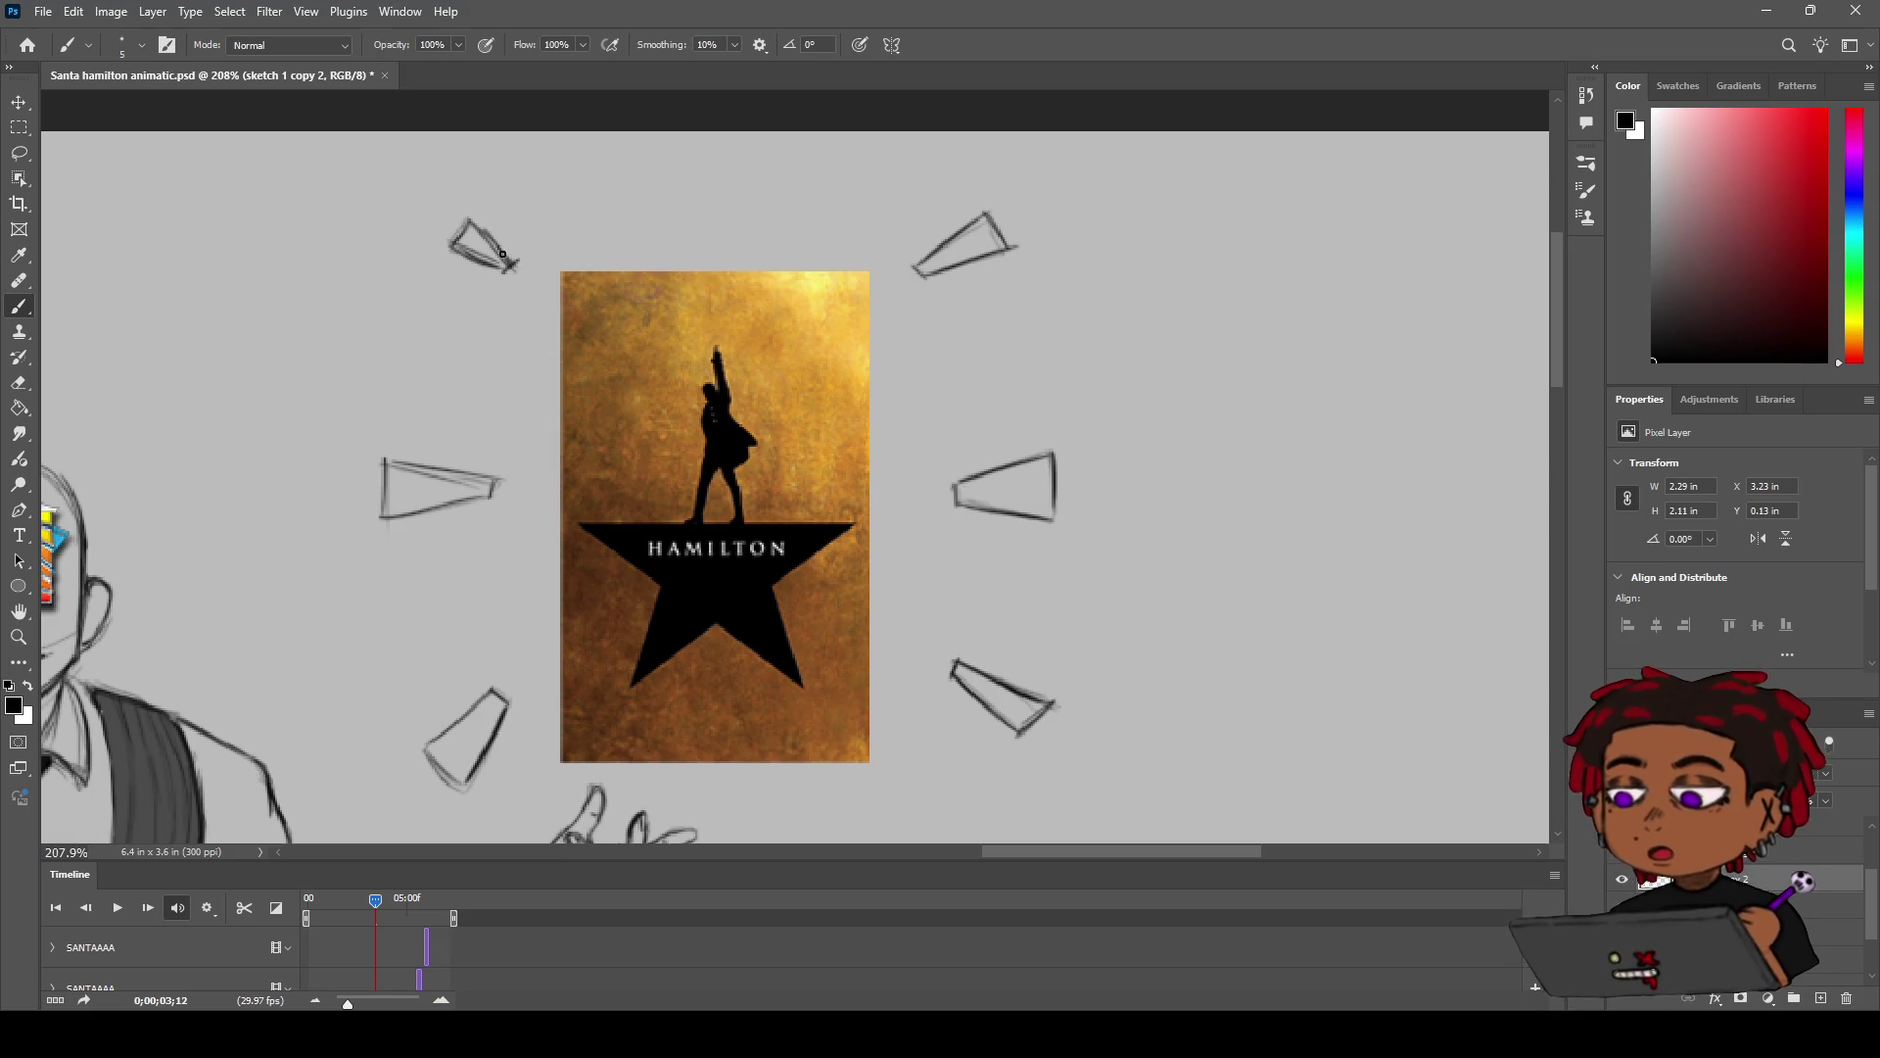
pyautogui.press('e')
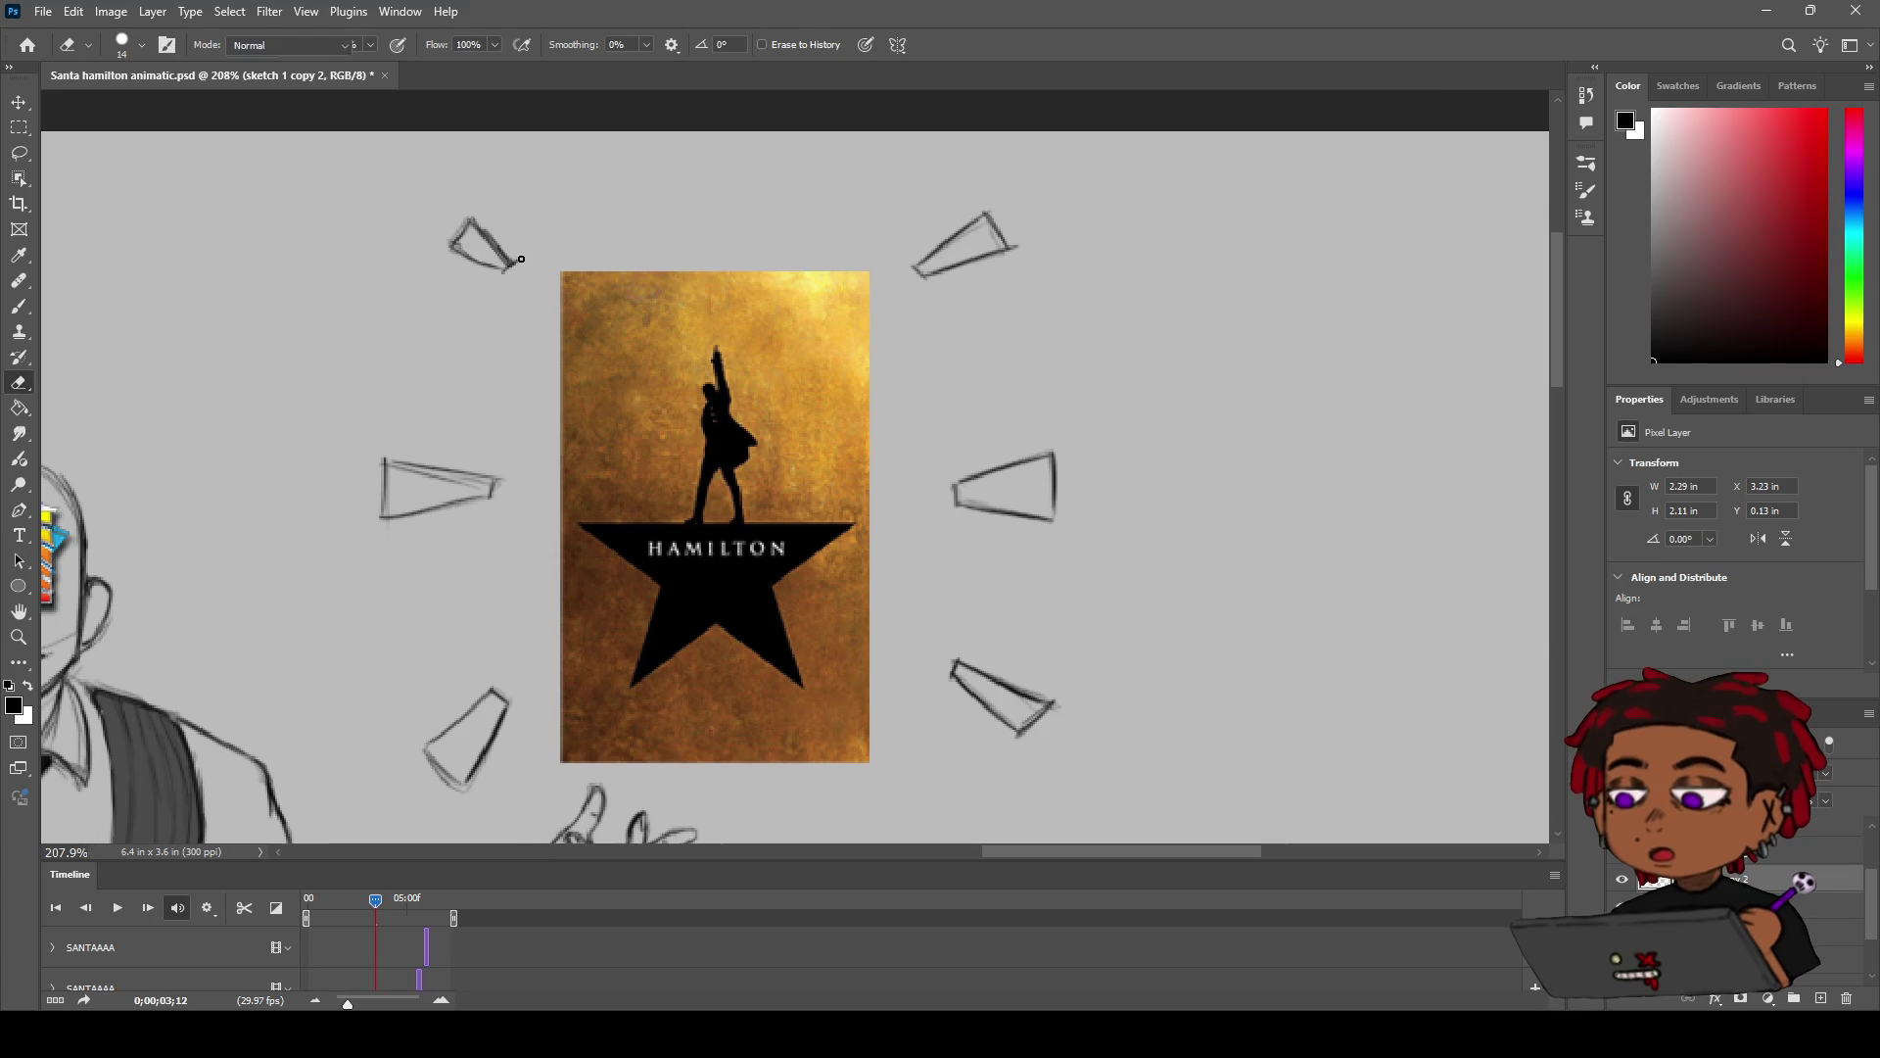
# Step: Zoom out and recentre the figure and poster, then move the playhead to 0;00;04;12
pyautogui.press('b')
pyautogui.press('z')
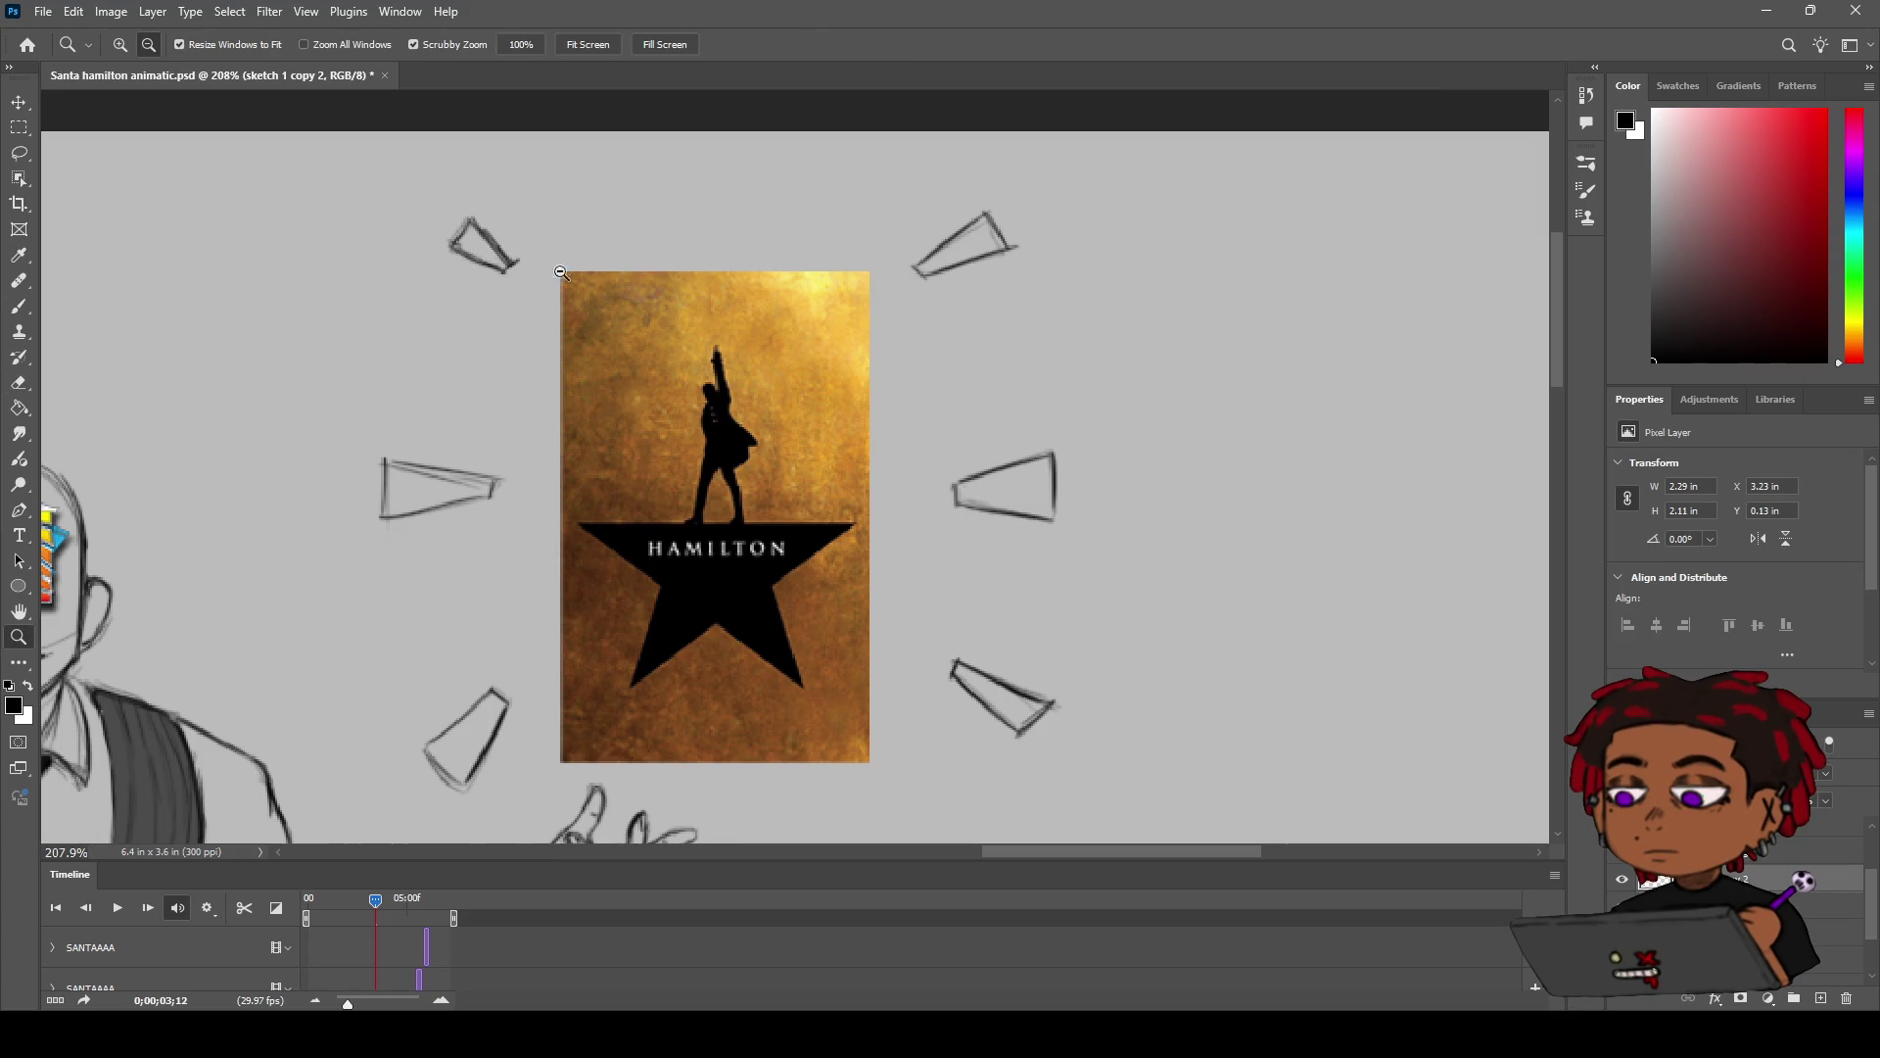
pyautogui.moveTo(482, 260); pyautogui.dragTo(411, 260)
pyautogui.press('h')
pyautogui.moveTo(607, 407); pyautogui.dragTo(1068, 257)
pyautogui.scroll(-3, 1068, 256)
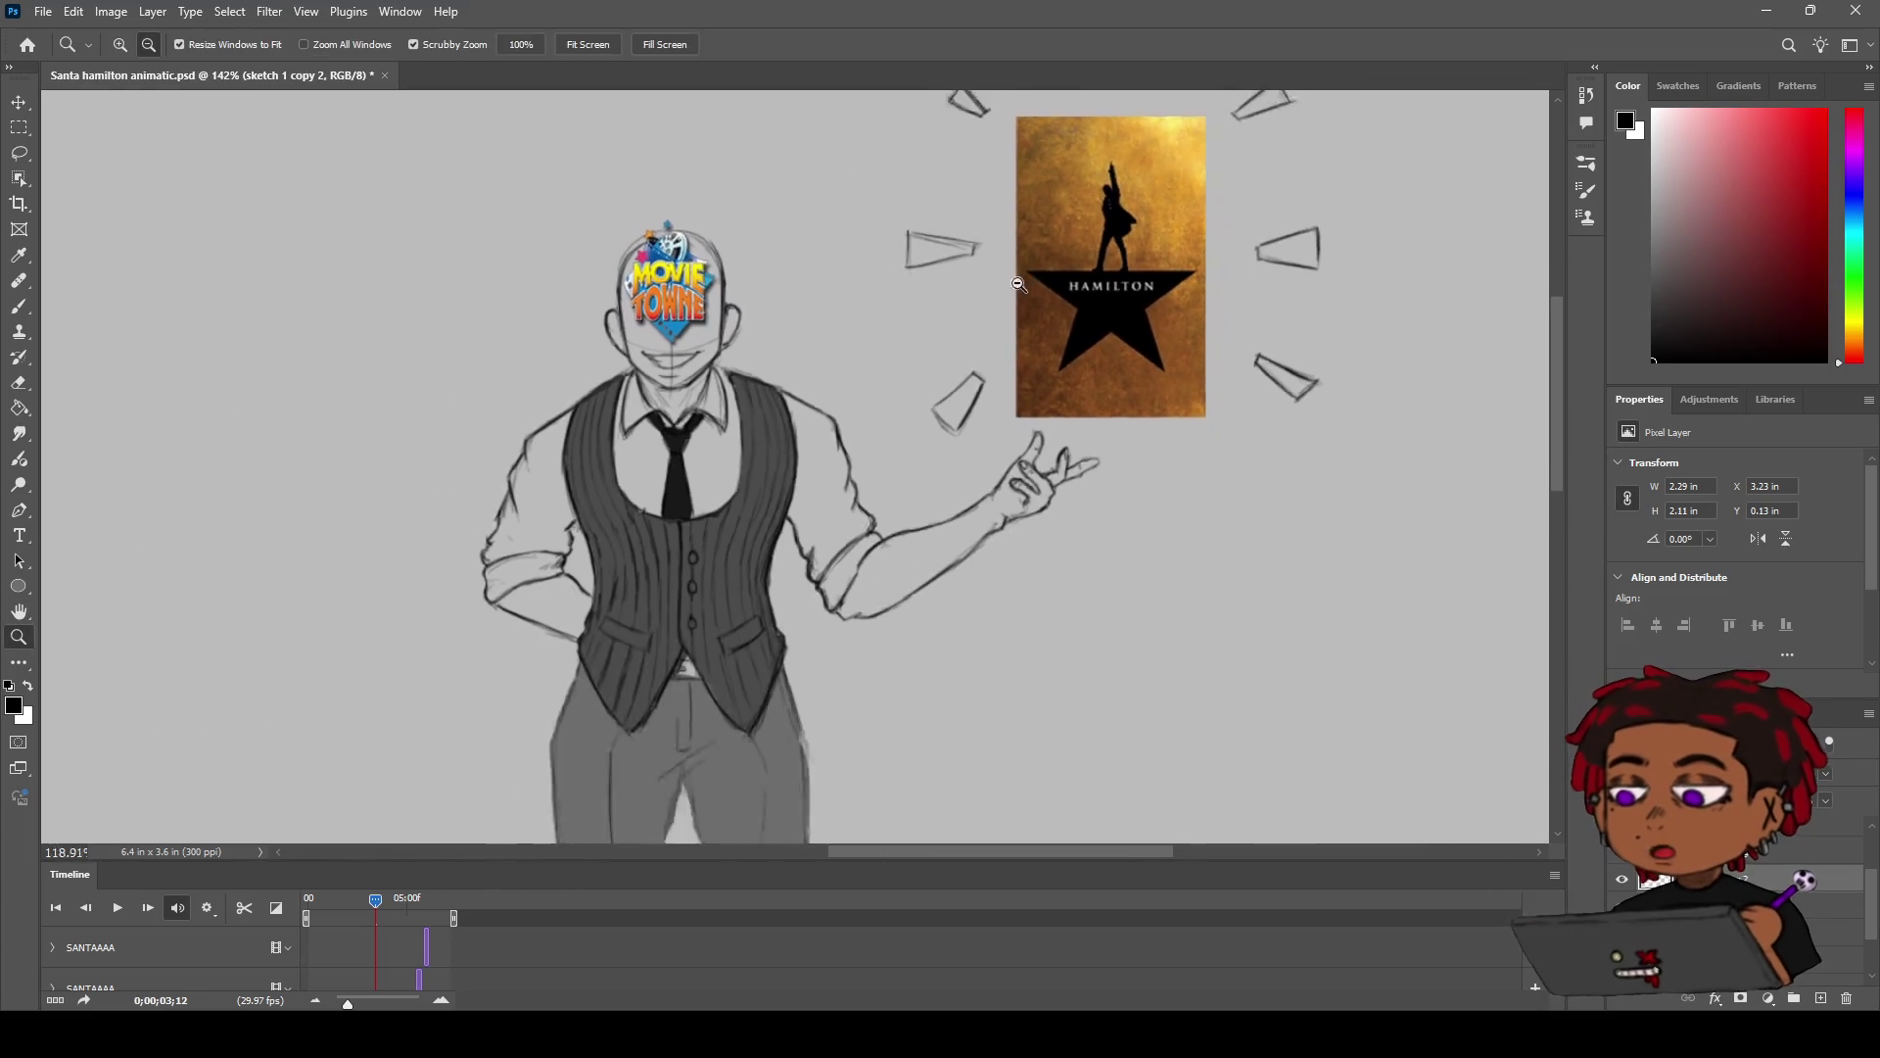
pyautogui.moveTo(844, 353); pyautogui.dragTo(947, 327)
pyautogui.moveTo(830, 460); pyautogui.dragTo(843, 469)
pyautogui.moveTo(375, 900)
pyautogui.mouseDown()
pyautogui.moveTo(435, 900)
pyautogui.moveTo(395, 899)
pyautogui.mouseUp()
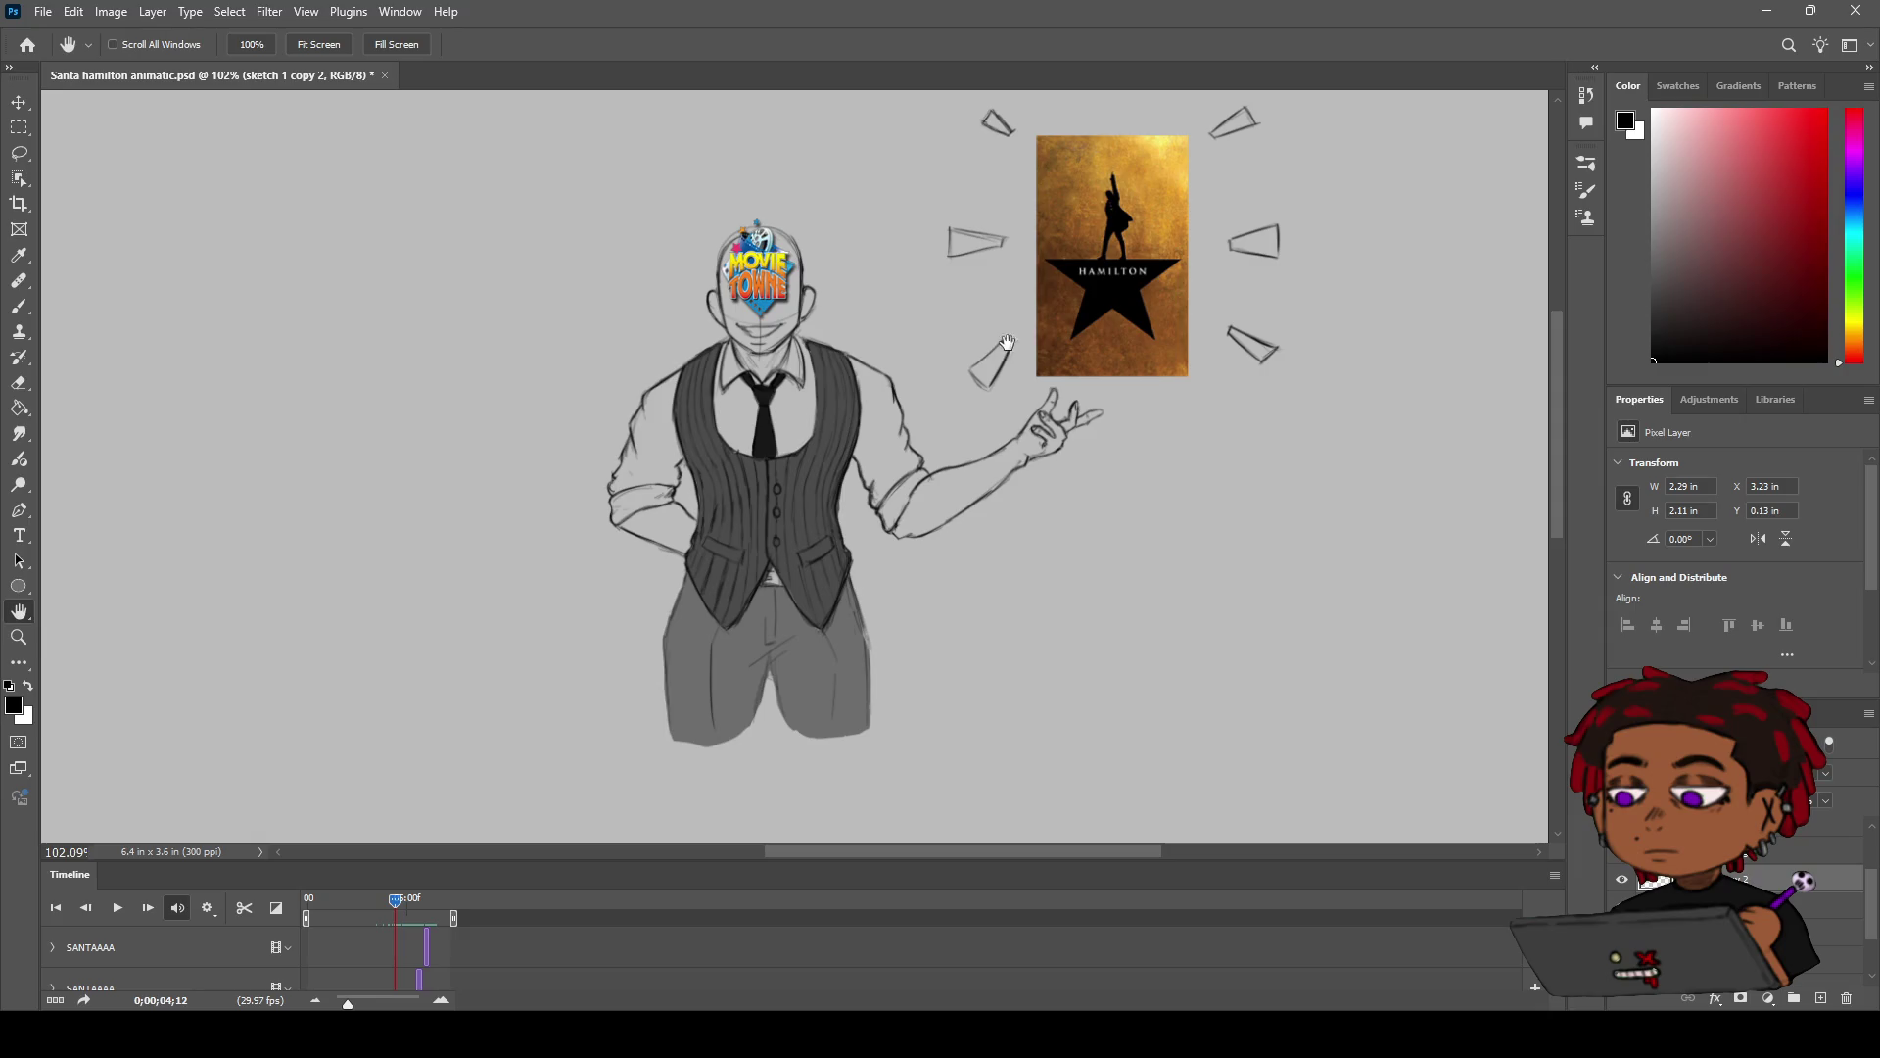
pyautogui.moveTo(1006, 343); pyautogui.dragTo(946, 384)
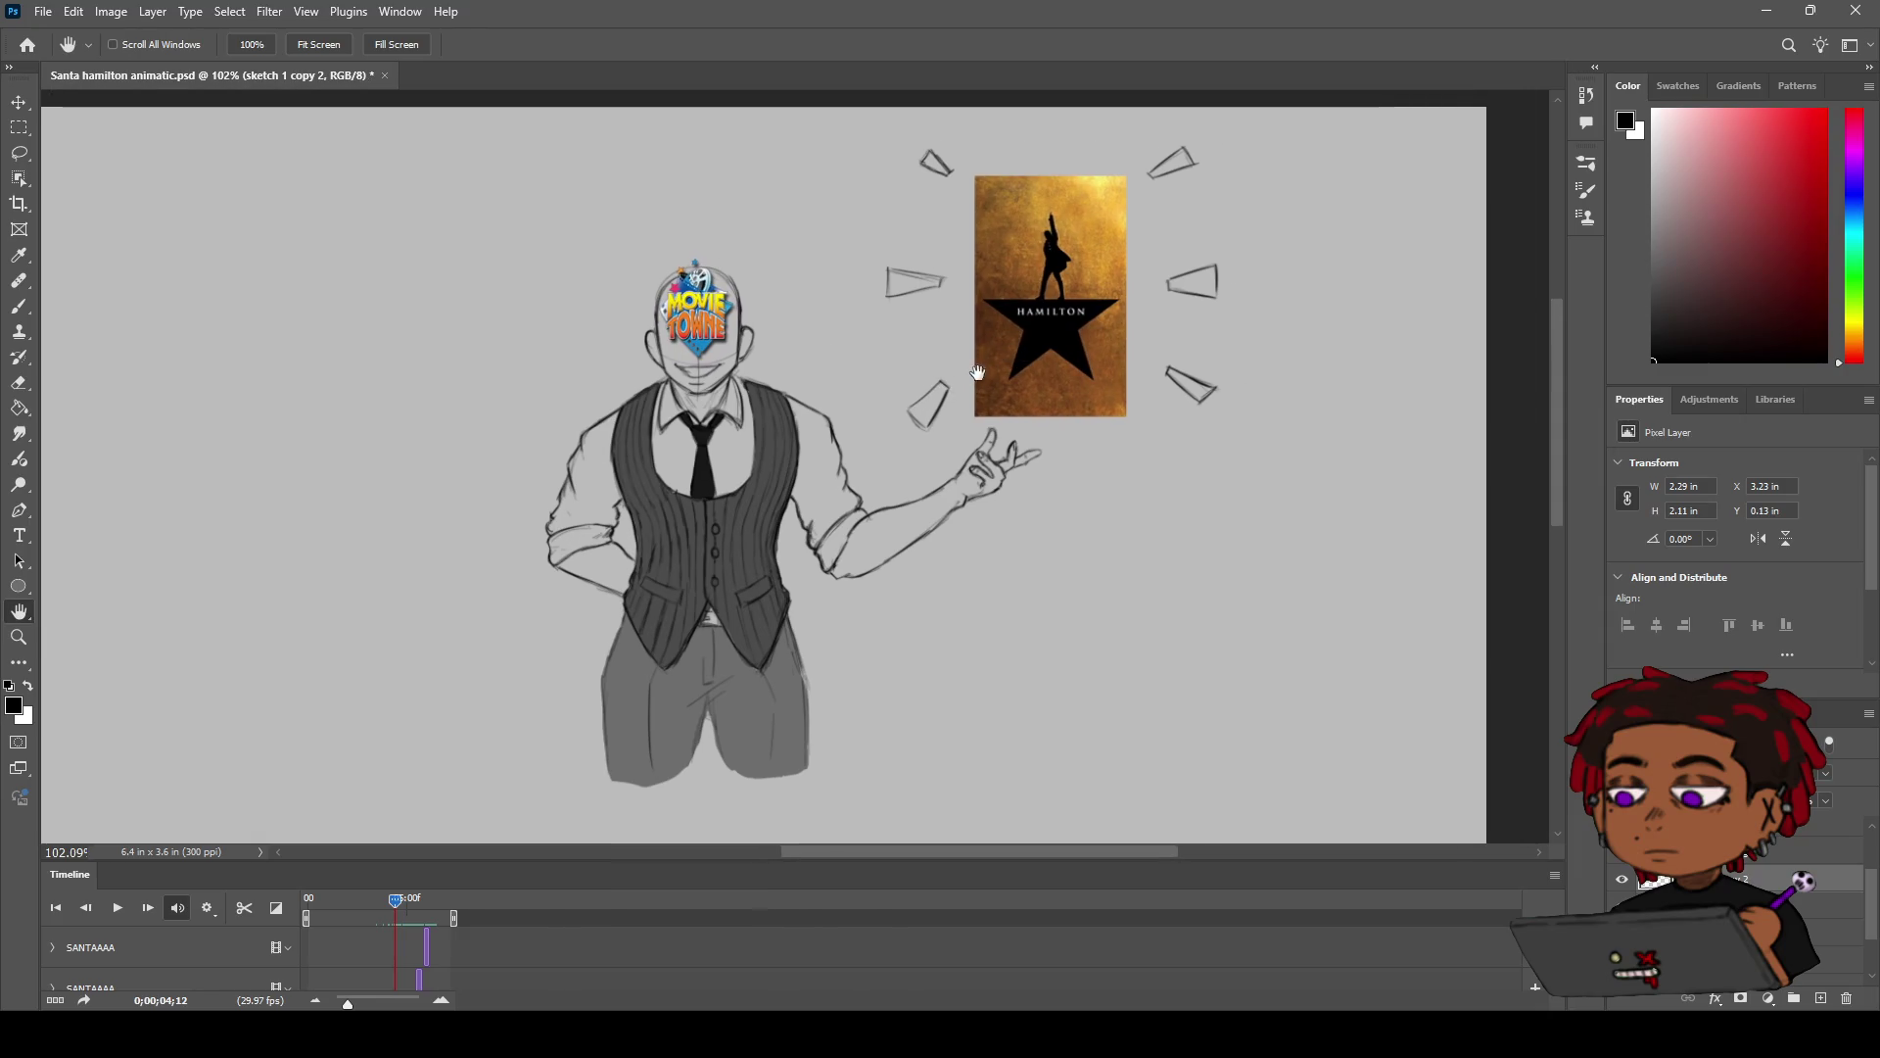
# Step: On frame 0;00;03;12, brush a short burst dash left of the Hamilton poster, undoing the overlong stroke
pyautogui.scroll(3, 984, 364)
pyautogui.press('b')
pyautogui.moveTo(872, 311); pyautogui.dragTo(811, 346)
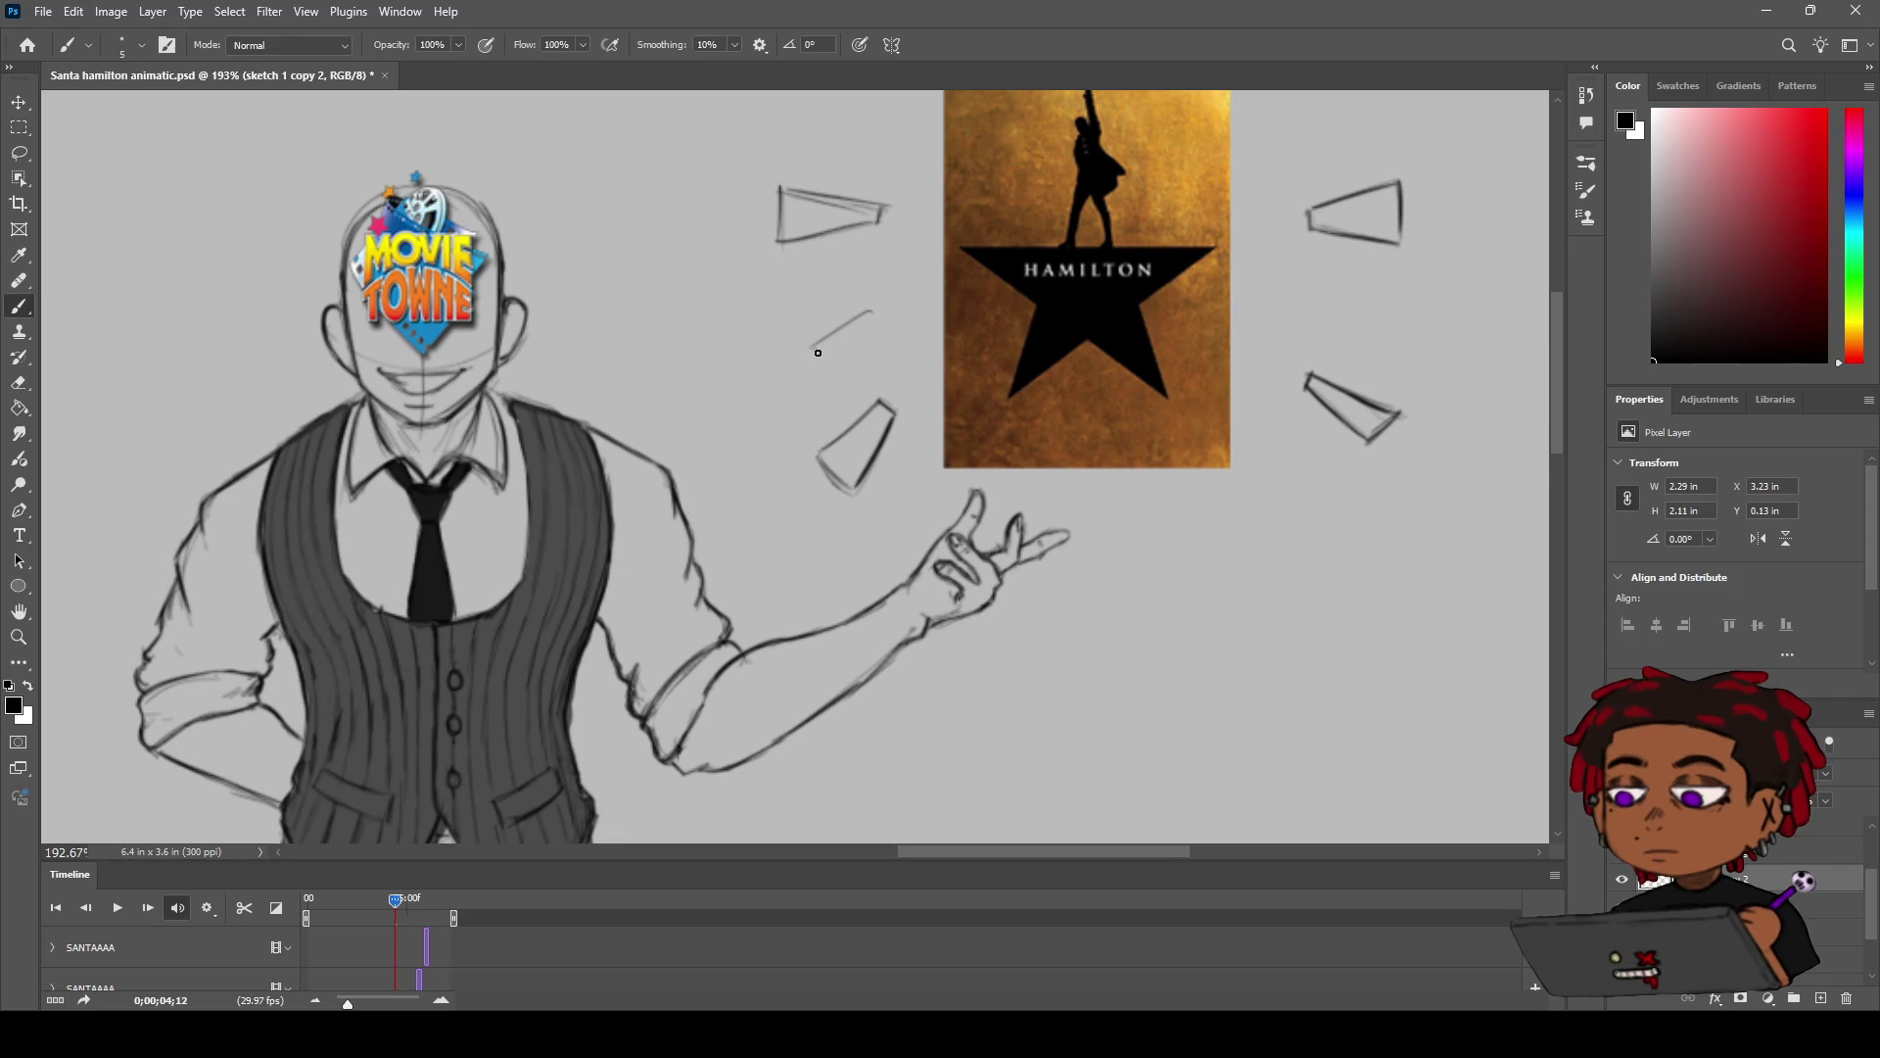
pyautogui.hotkey('shift', 'Left')
pyautogui.moveTo(919, 287)
pyautogui.mouseDown()
pyautogui.moveTo(855, 319)
pyautogui.moveTo(895, 296)
pyautogui.moveTo(884, 314)
pyautogui.mouseUp()
pyautogui.hotkey('ctrl', 'z')
pyautogui.scroll(-3, 908, 400)
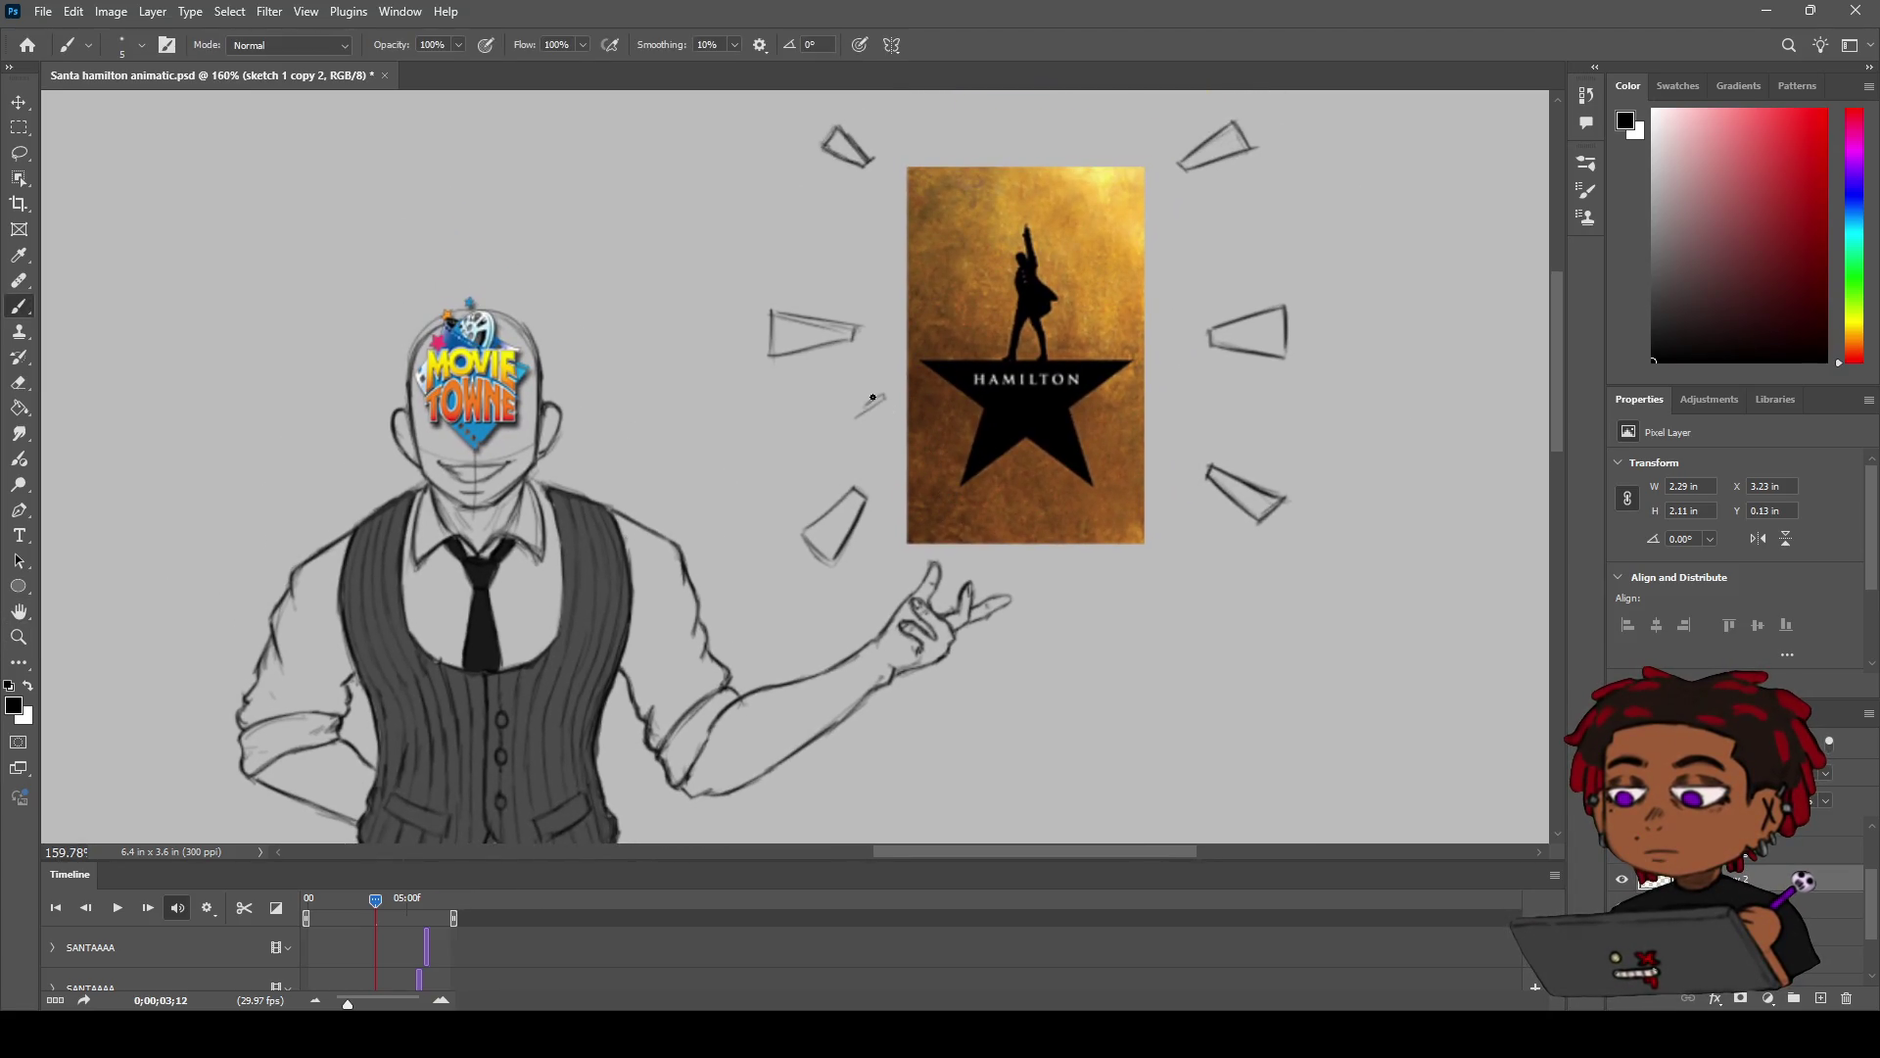
# Step: Brush short dashes between the burst triangles, left and right of the poster, redoing faulty strokes
pyautogui.moveTo(886, 395)
pyautogui.mouseDown()
pyautogui.moveTo(842, 405)
pyautogui.moveTo(852, 423)
pyautogui.mouseUp()
pyautogui.hotkey('ctrl', 'z')
pyautogui.moveTo(1183, 402)
pyautogui.mouseDown()
pyautogui.moveTo(1210, 419)
pyautogui.moveTo(1191, 406)
pyautogui.mouseUp()
pyautogui.hotkey('ctrl', 'z')
pyautogui.hotkey('ctrl', 'z')
pyautogui.moveTo(1177, 271); pyautogui.dragTo(1217, 267)
pyautogui.moveTo(884, 265)
pyautogui.mouseDown()
pyautogui.moveTo(847, 256)
pyautogui.moveTo(886, 262)
pyautogui.mouseUp()
pyautogui.press('h')
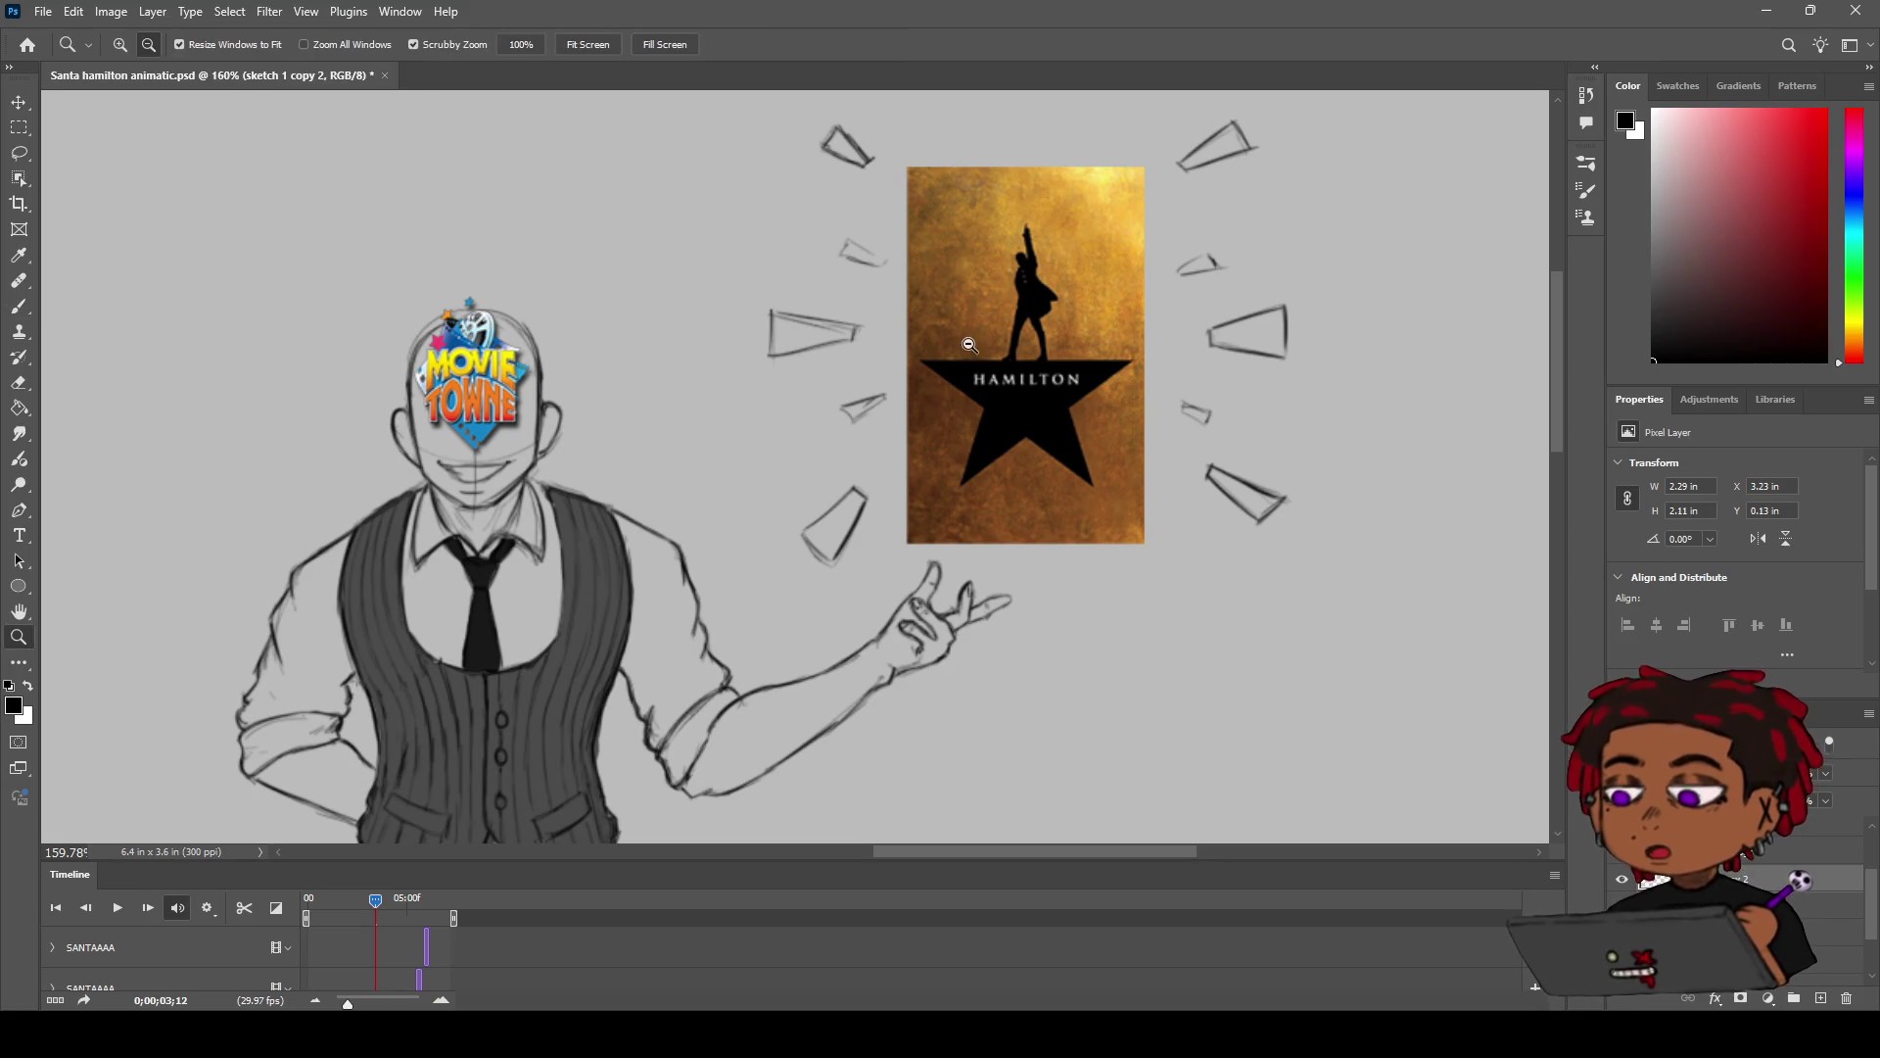
pyautogui.scroll(-3, 964, 348)
pyautogui.scroll(2, 964, 348)
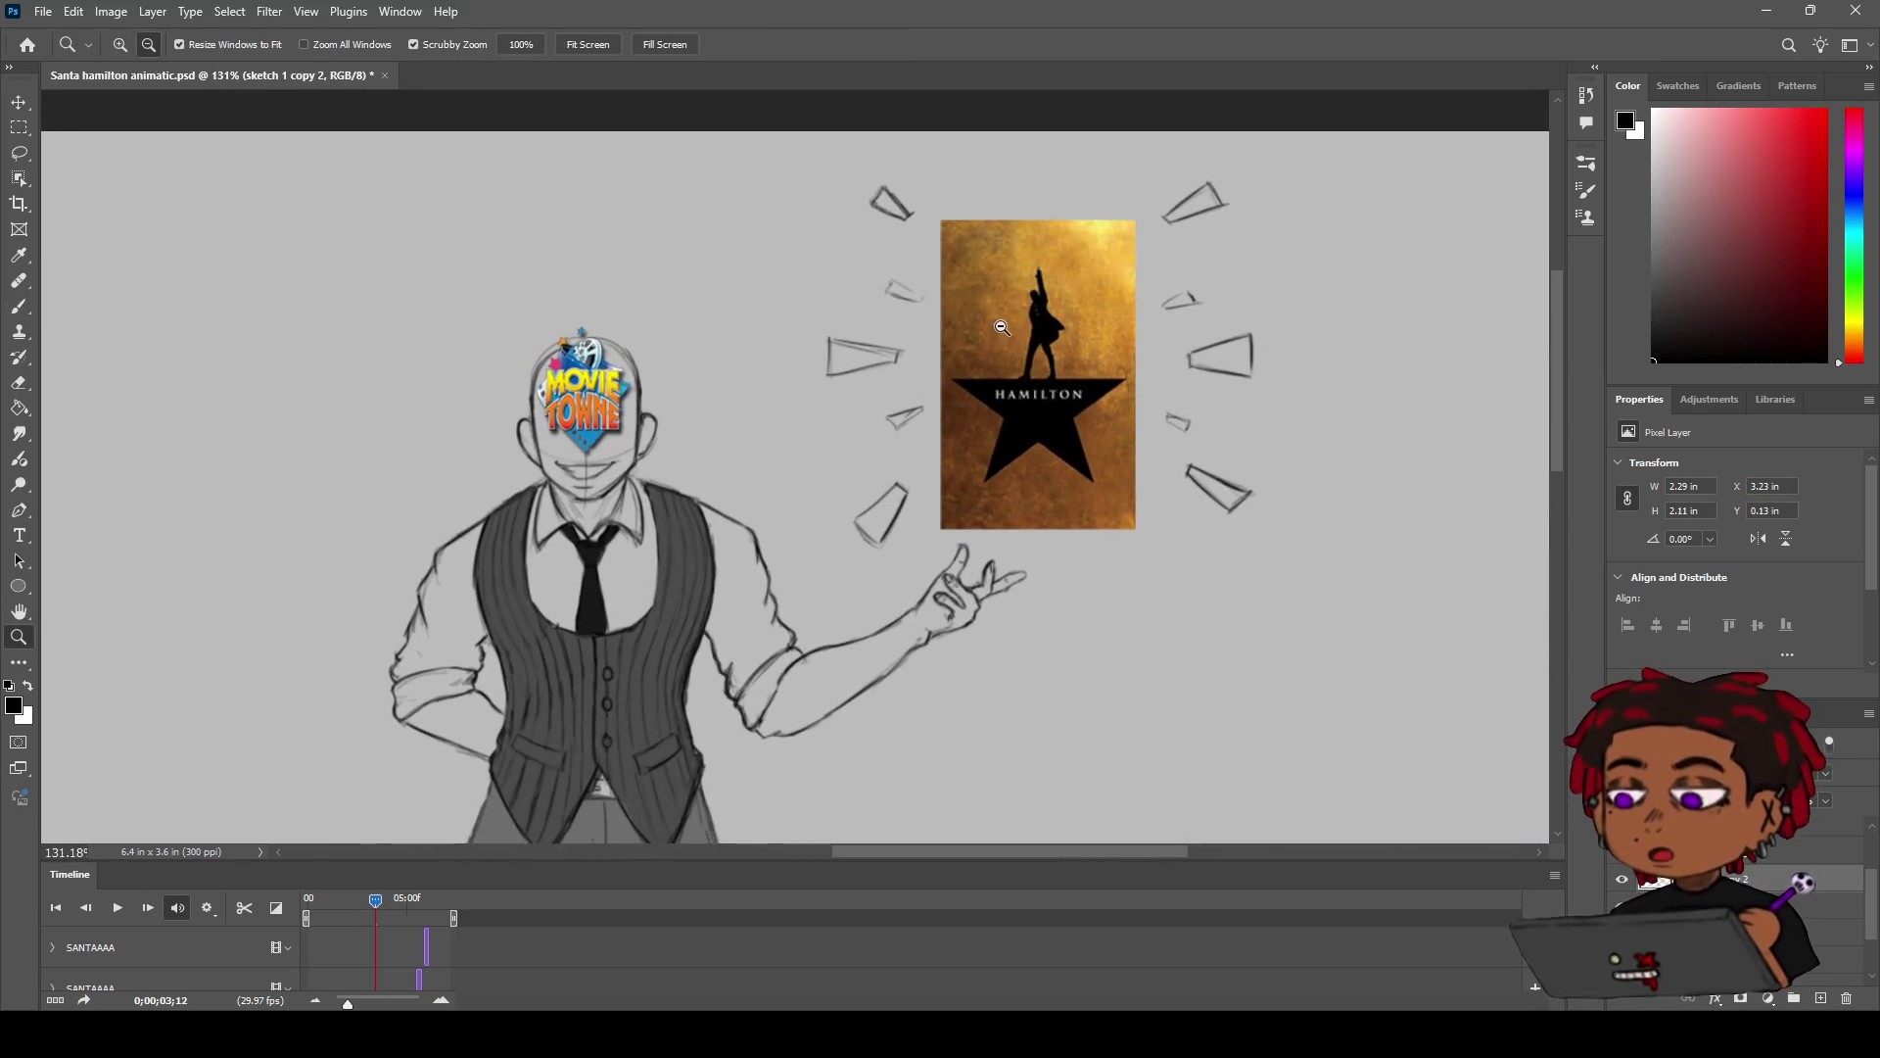
pyautogui.moveTo(969, 336); pyautogui.dragTo(891, 362)
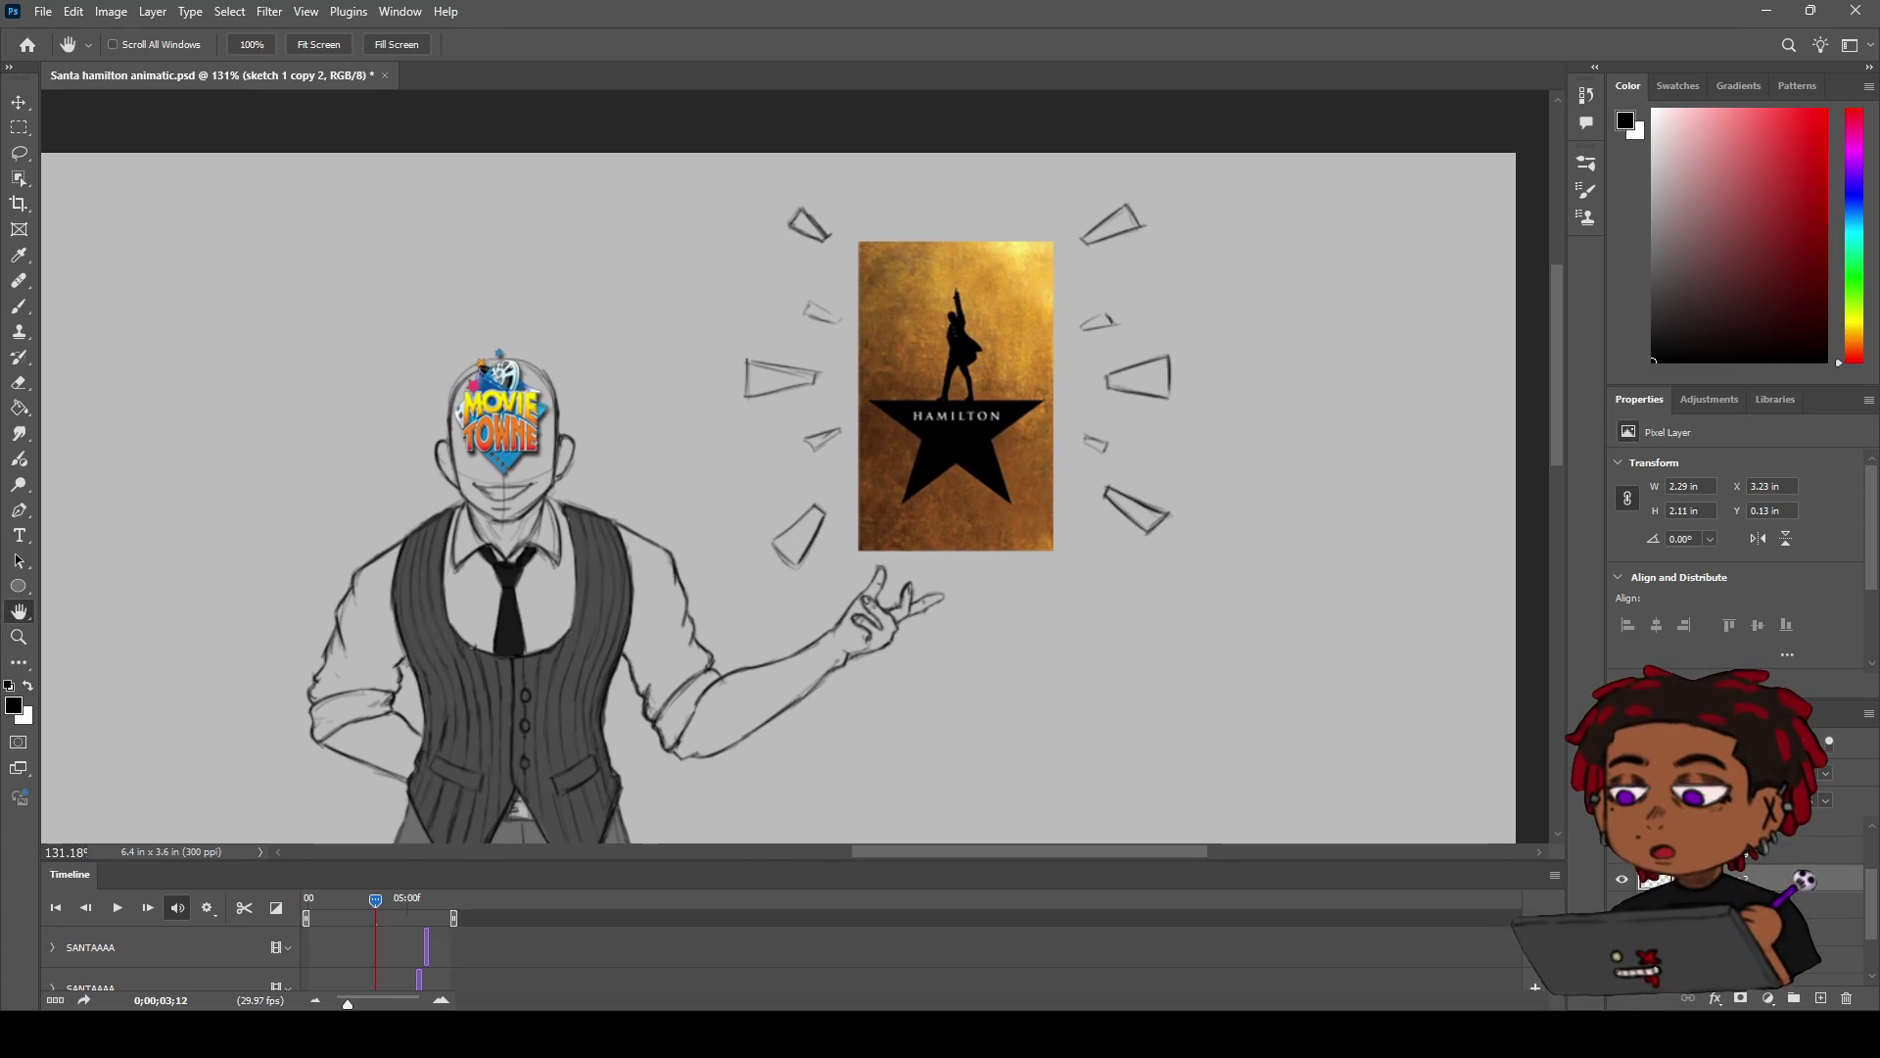
pyautogui.press('b')
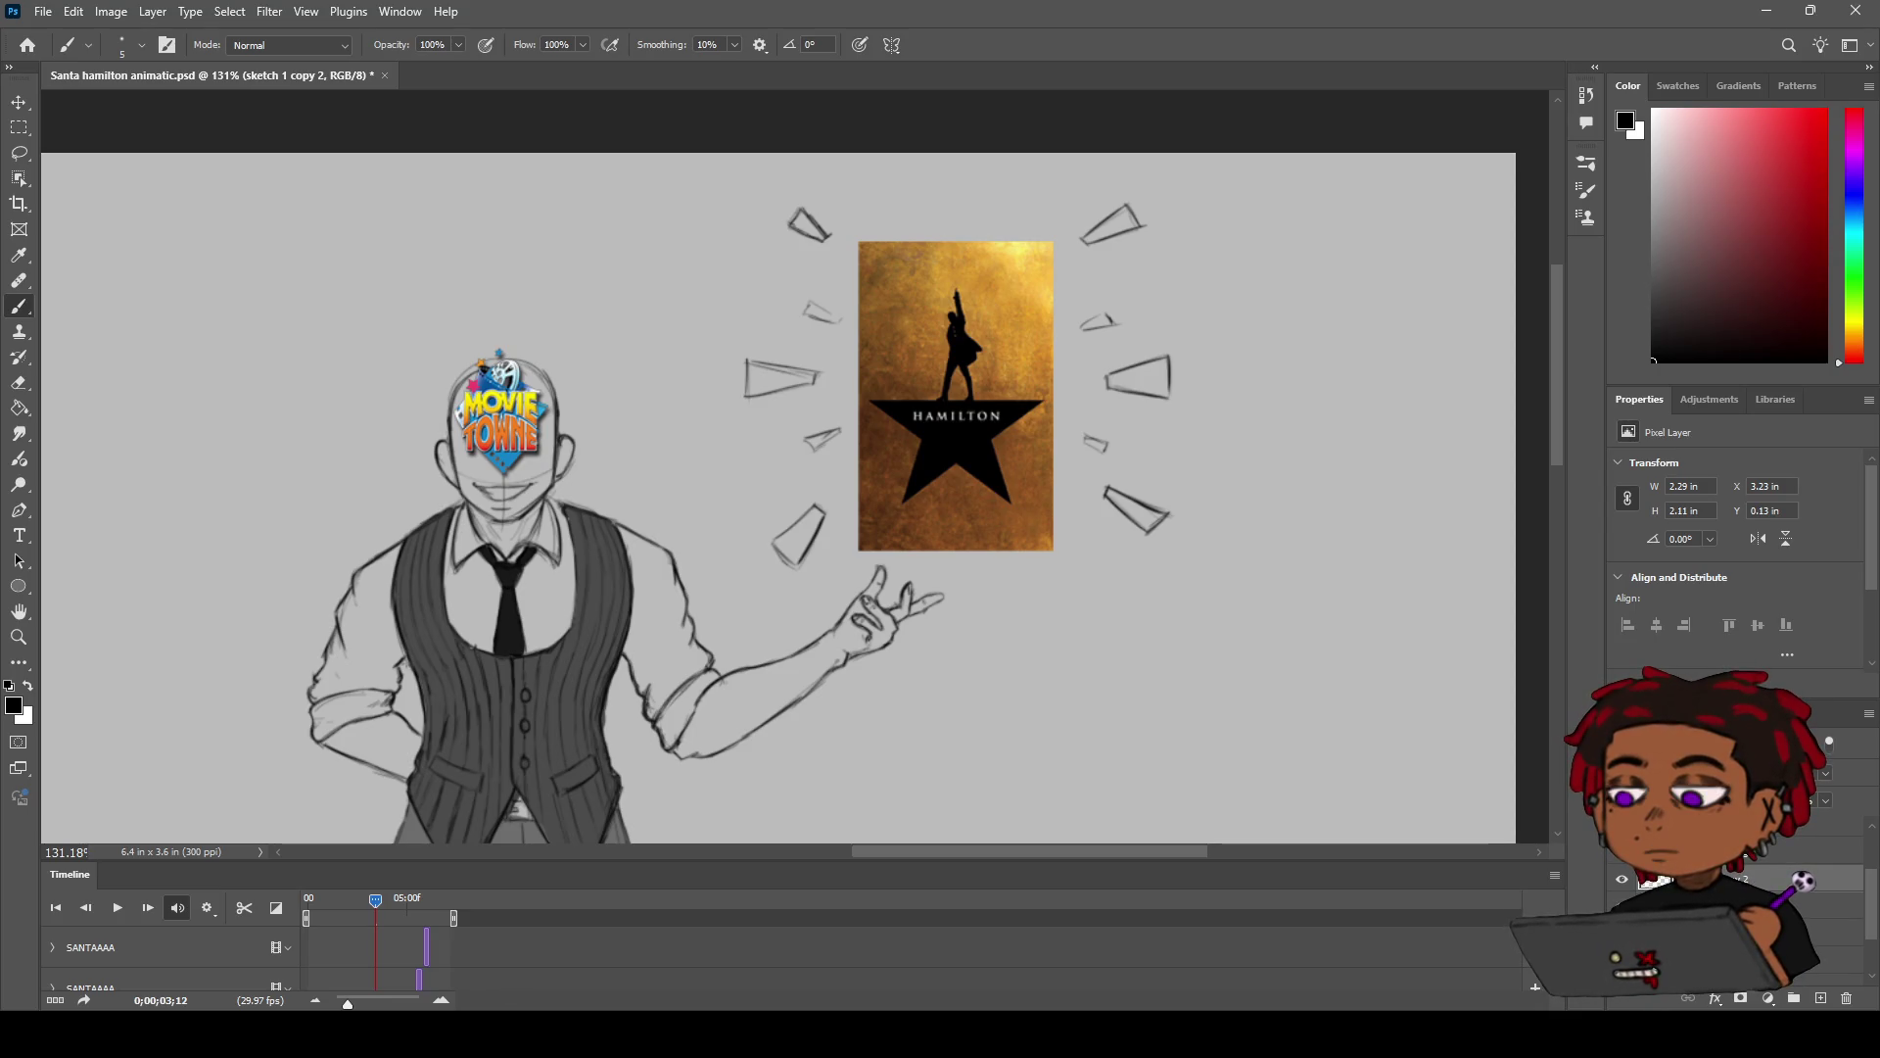
# Step: Recentre the canvas view and return the timeline playhead to frame 0;00;00;00
pyautogui.press('h')
pyautogui.scroll(-2, 821, 275)
pyautogui.moveTo(711, 530); pyautogui.dragTo(852, 490)
pyautogui.press('z')
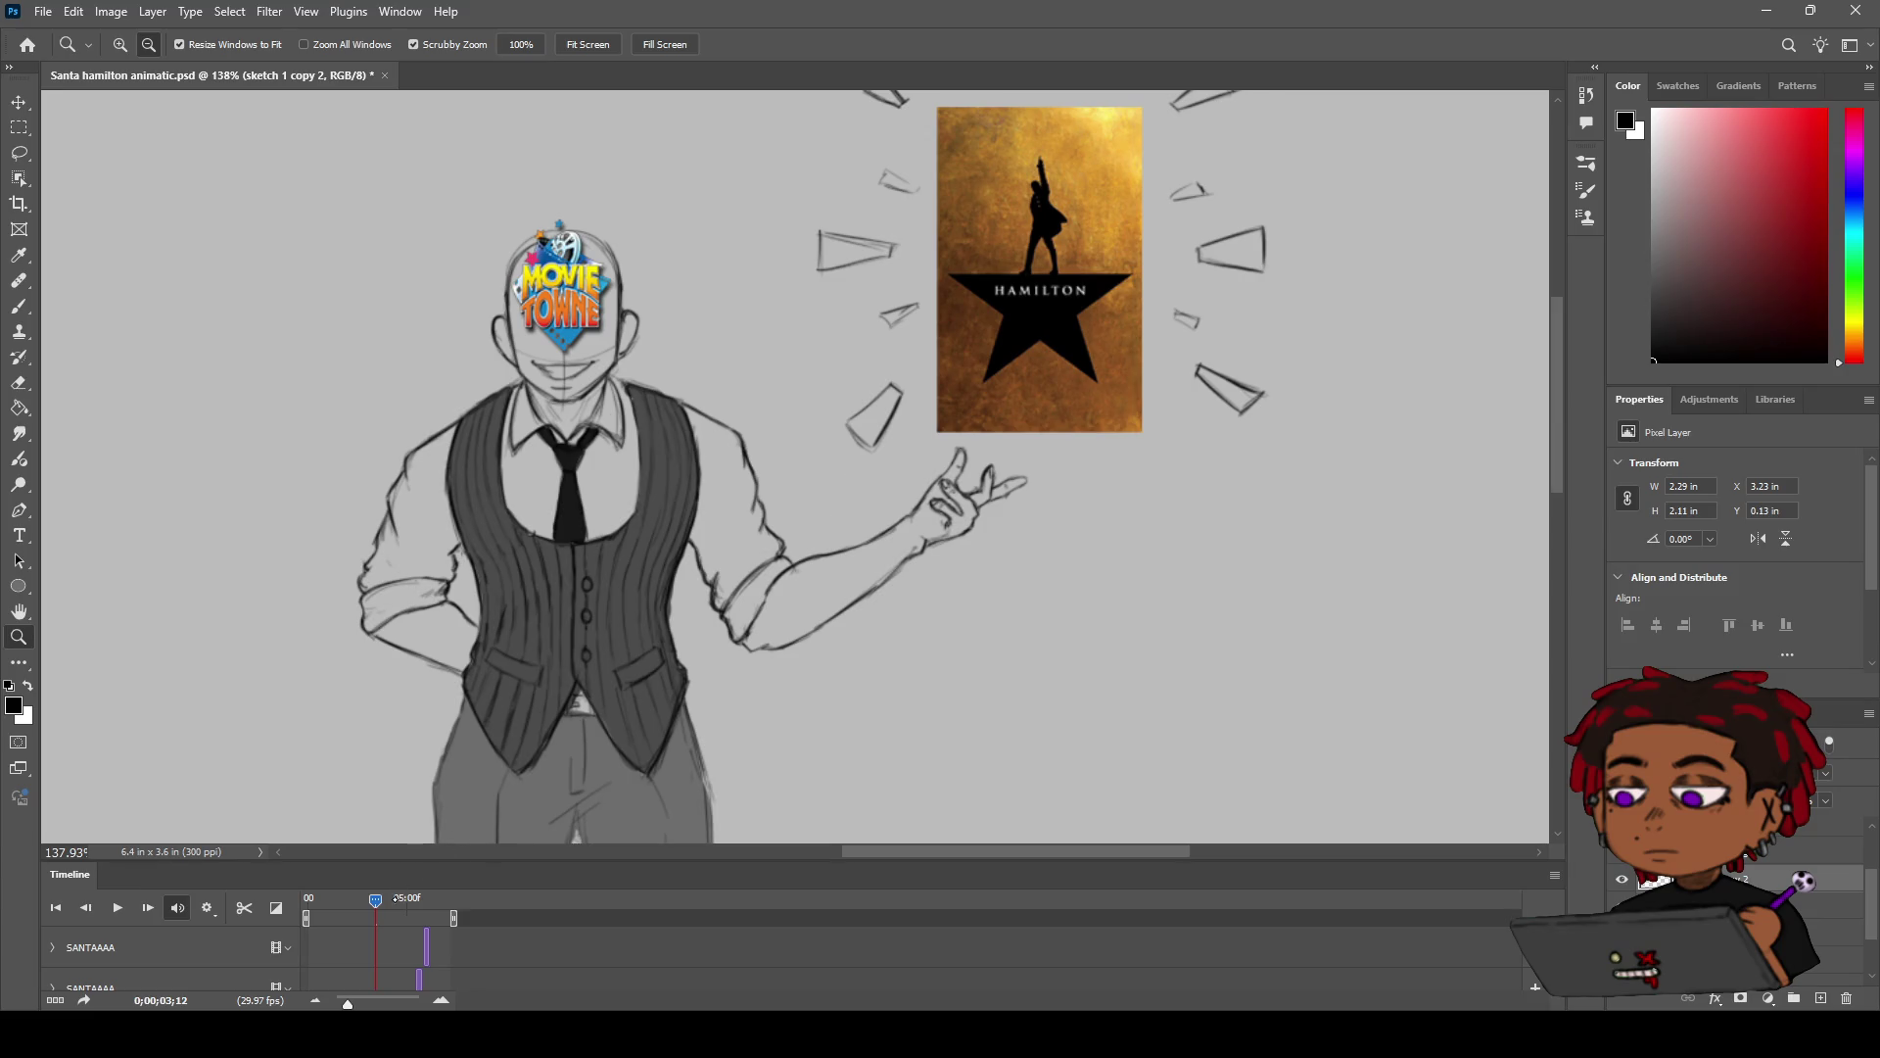
pyautogui.moveTo(375, 899)
pyautogui.mouseDown()
pyautogui.moveTo(309, 899)
pyautogui.moveTo(430, 868)
pyautogui.moveTo(309, 899)
pyautogui.mouseUp()
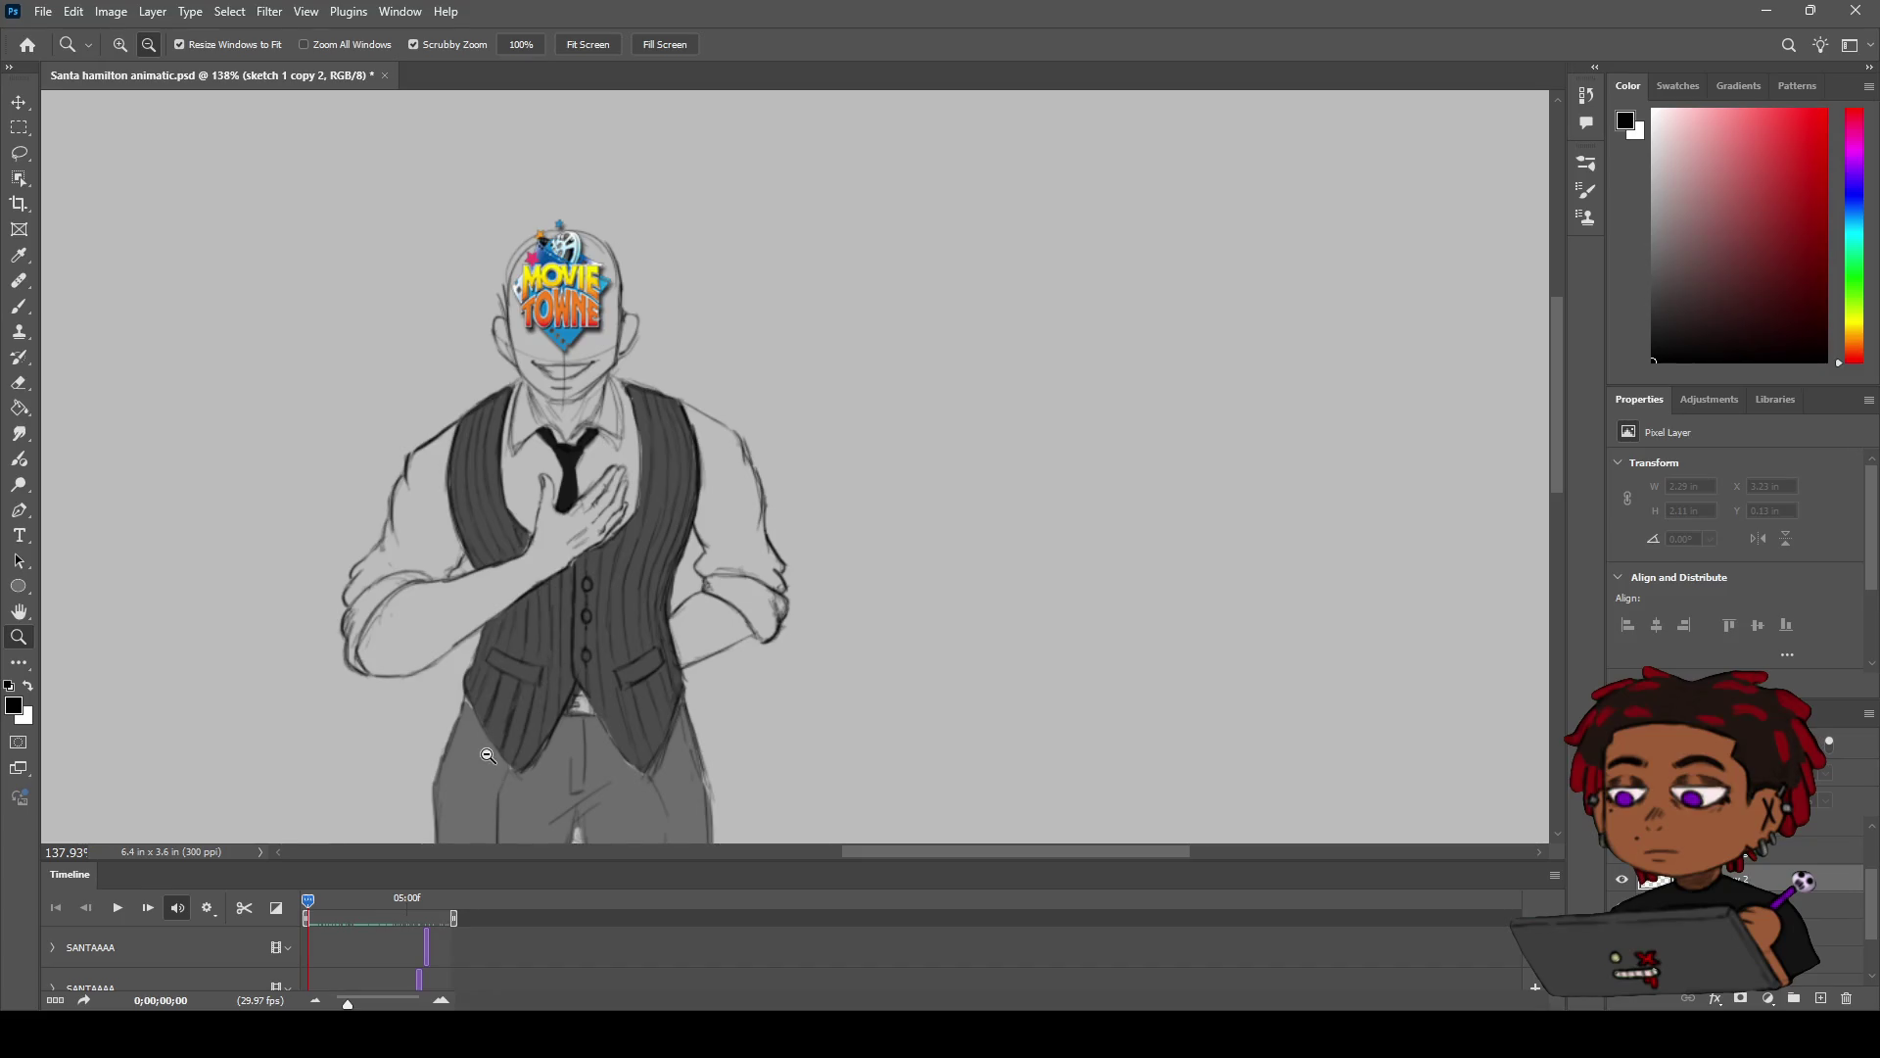